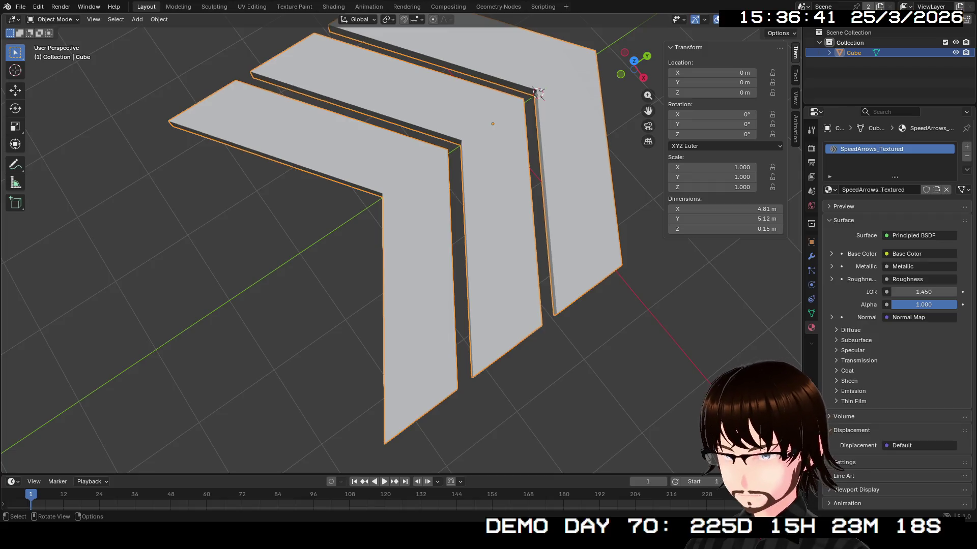
# Turn the view to face the chevrons and save the model as BoostPad.blend.
pyautogui.moveTo(356, 254); pyautogui.dragTo(214, 193)
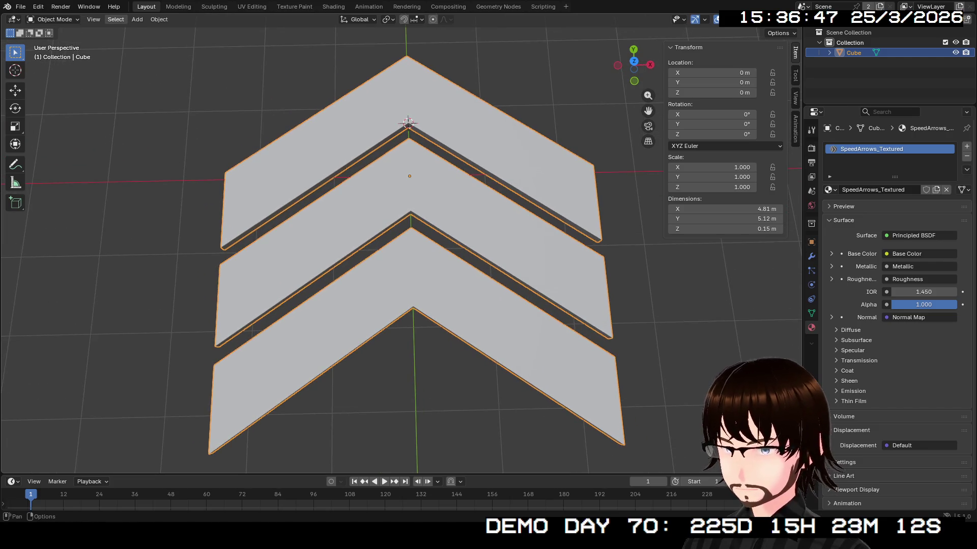
pyautogui.hotkey('ctrl', 's')
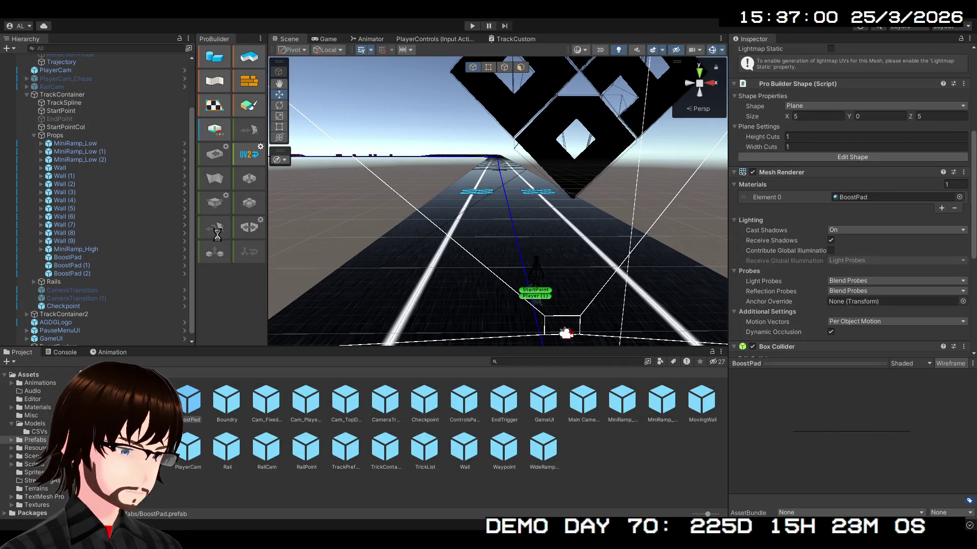
# Open the BoostPad prefab in Prefab Mode, leaving nothing selected in the Hierarchy.
pyautogui.moveTo(295, 203)
pyautogui.mouseDown()
pyautogui.moveTo(508, 267)
pyautogui.moveTo(465, 218)
pyautogui.moveTo(626, 268)
pyautogui.moveTo(722, 248)
pyautogui.mouseUp()
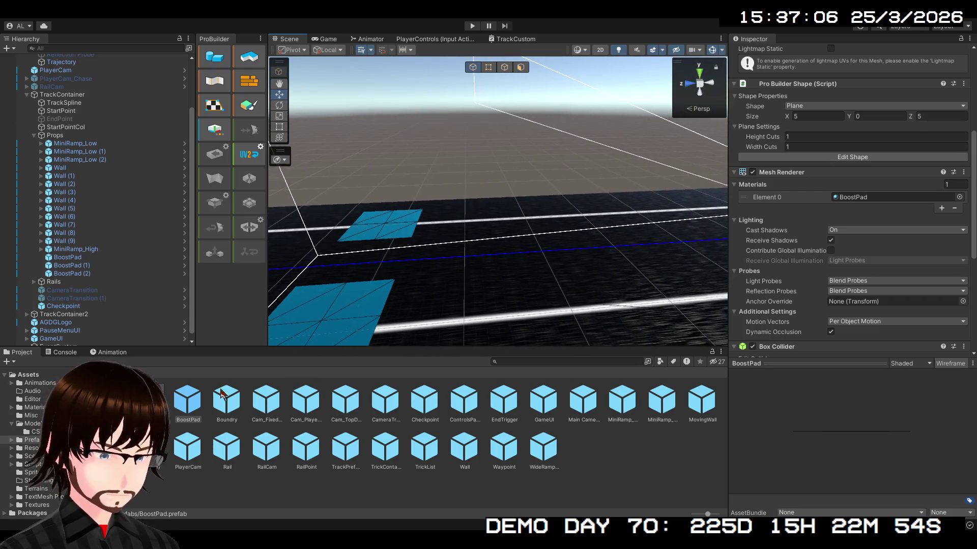
pyautogui.doubleClick(188, 399)
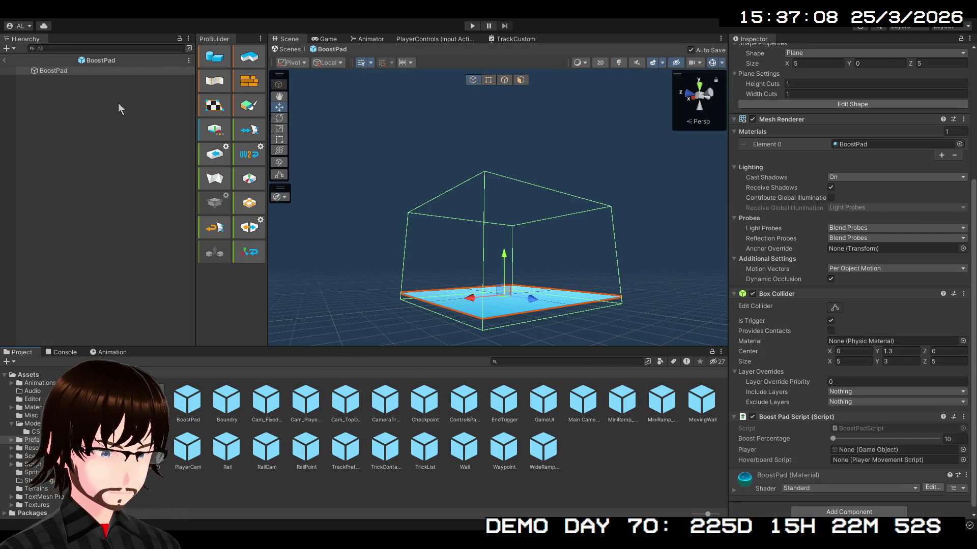
pyautogui.click(59, 71)
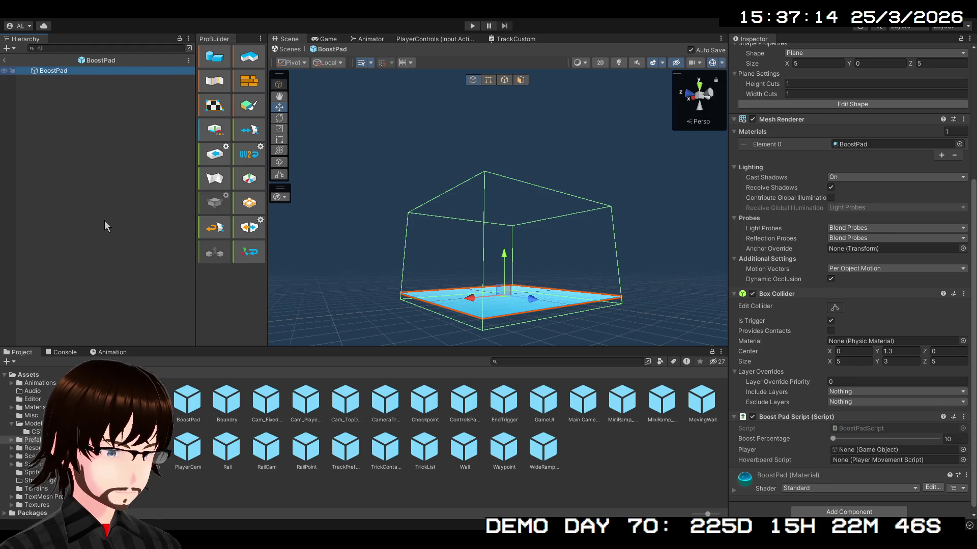
pyautogui.click(53, 170)
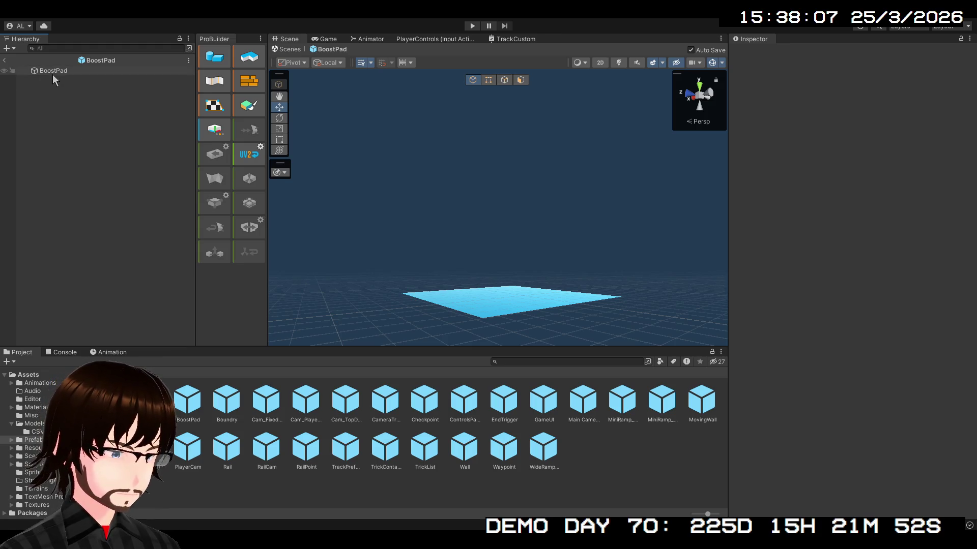
# Drag the BoostPad model from Assets/Models onto the BoostPad root as its child.
pyautogui.click(28, 375)
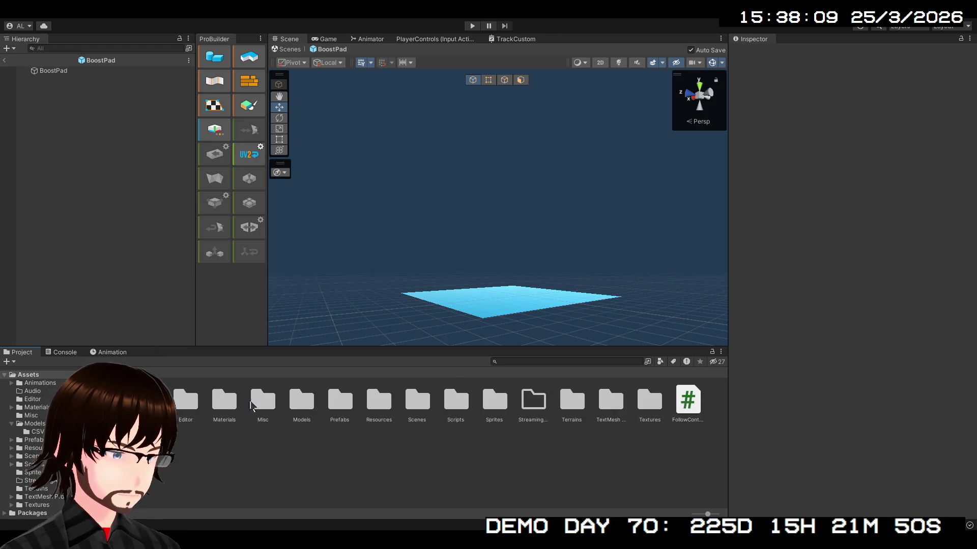
pyautogui.doubleClick(302, 407)
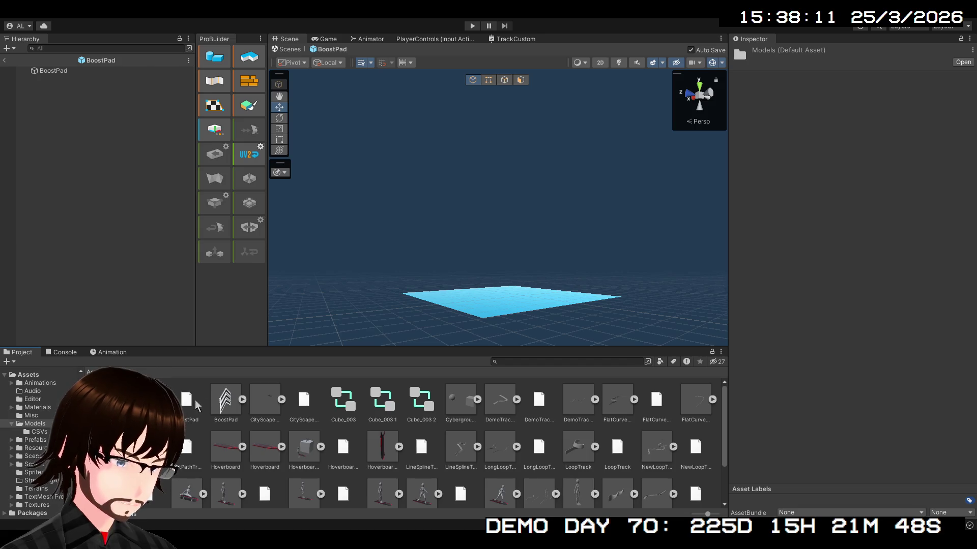
pyautogui.click(224, 405)
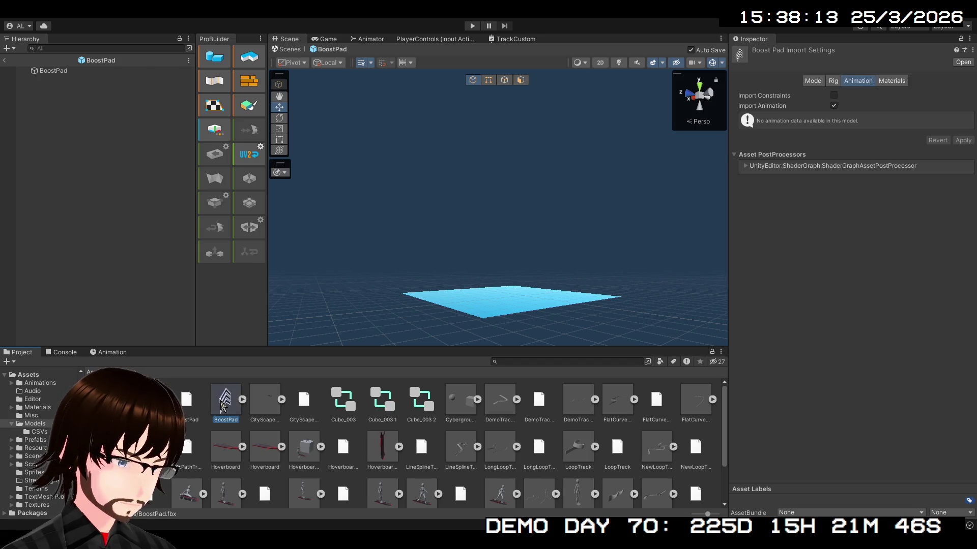
pyautogui.moveTo(225, 406)
pyautogui.mouseDown()
pyautogui.moveTo(77, 181)
pyautogui.moveTo(54, 72)
pyautogui.mouseUp()
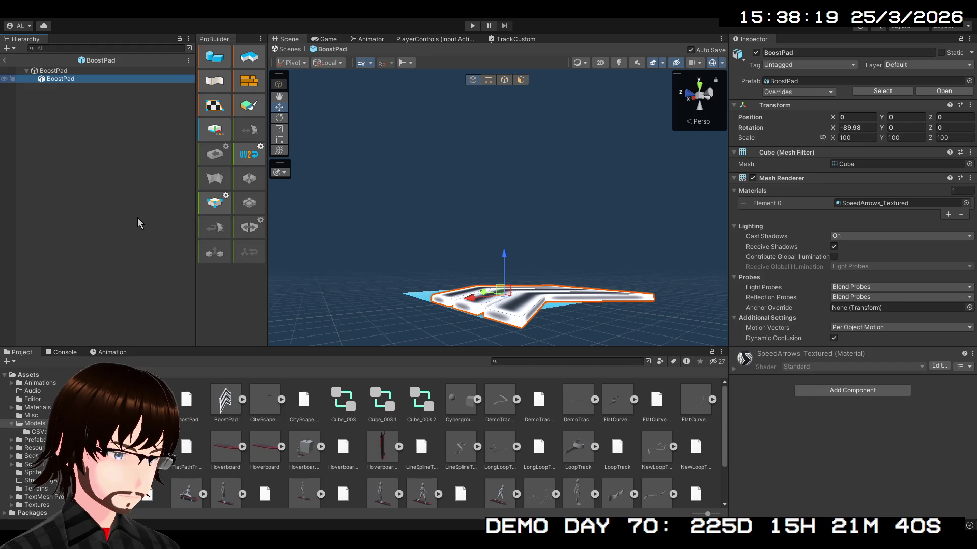
pyautogui.click(234, 298)
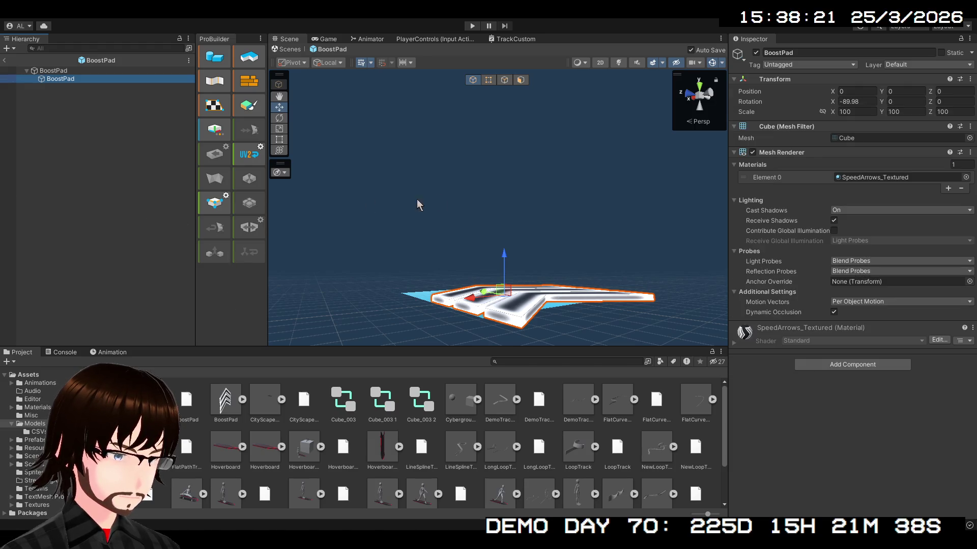
# Slide the chevron child to Z -0.93 to centre it on the pad, then select the parent.
pyautogui.moveTo(459, 217)
pyautogui.mouseDown()
pyautogui.moveTo(490, 283)
pyautogui.moveTo(524, 275)
pyautogui.moveTo(582, 295)
pyautogui.moveTo(644, 339)
pyautogui.moveTo(640, 471)
pyautogui.moveTo(541, 313)
pyautogui.mouseUp()
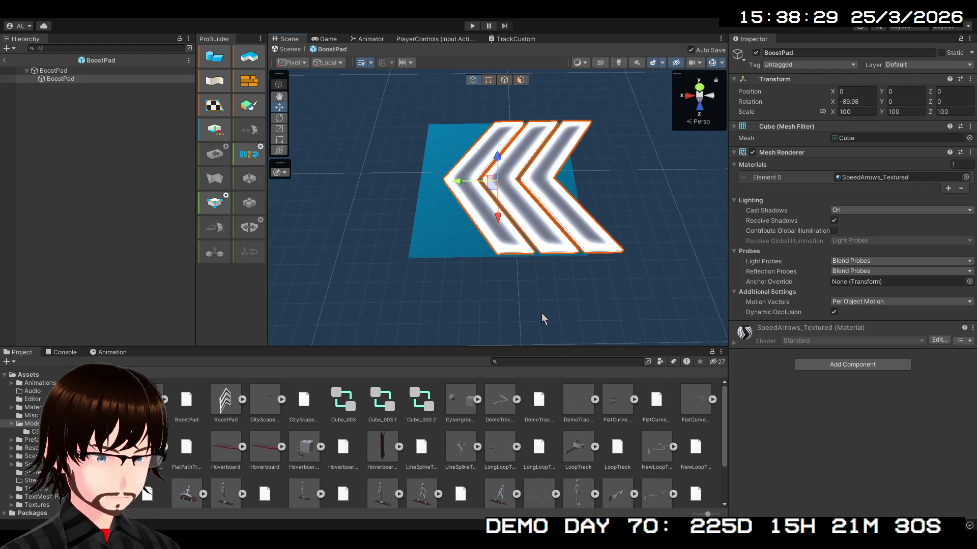
pyautogui.moveTo(457, 185); pyautogui.dragTo(430, 185)
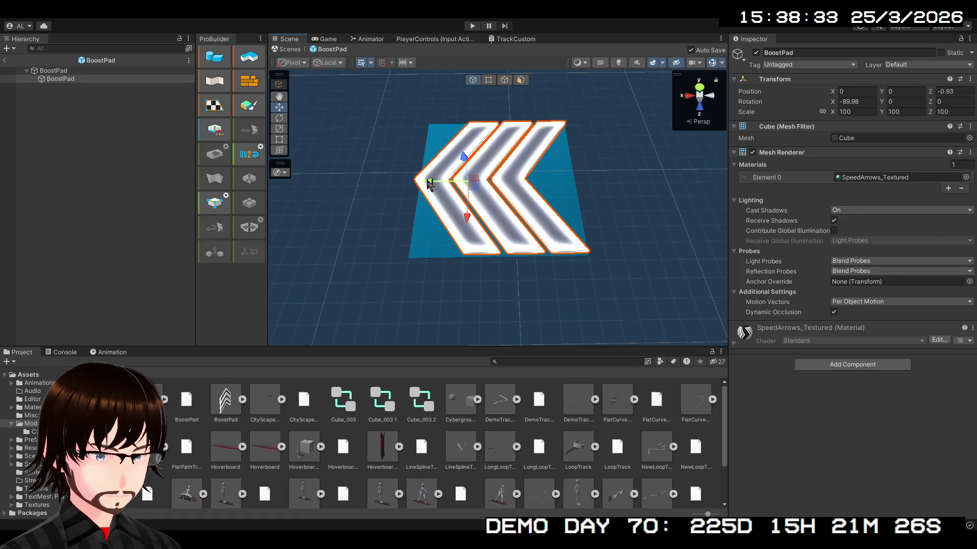
pyautogui.click(61, 70)
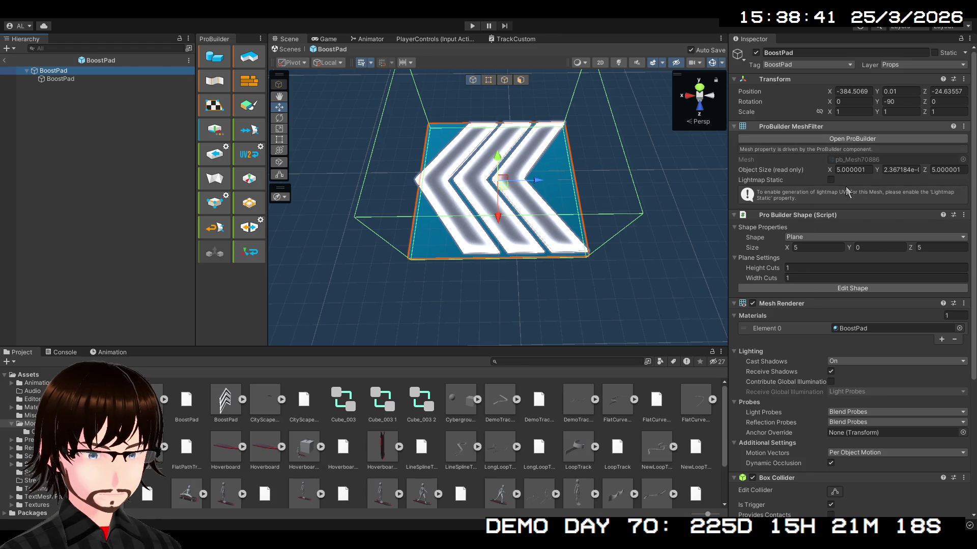
# Strip the parent's ProBuilder Shape, Mesh Filter and Mesh Renderer, keeping Box Collider and Boost Pad Script.
pyautogui.hotkey('ctrl', 'z')
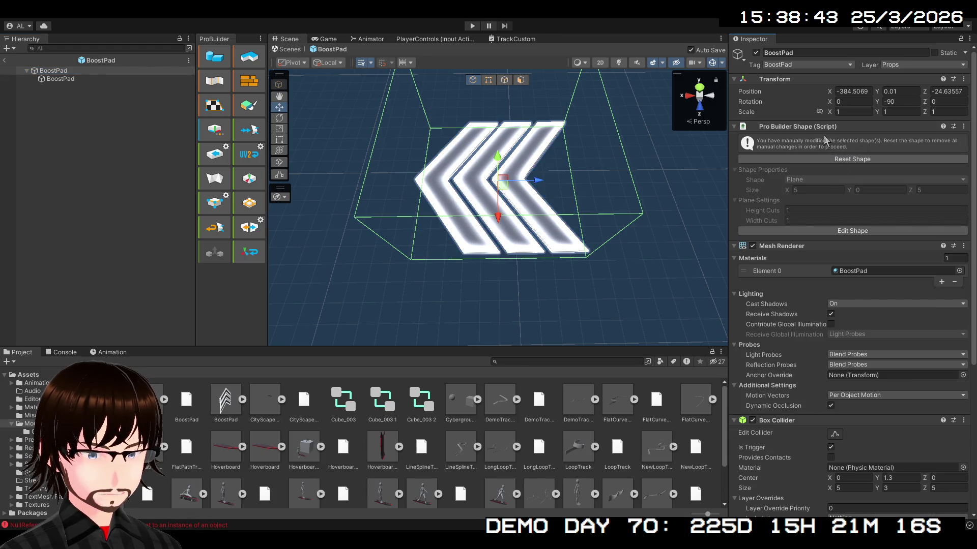
pyautogui.hotkey('ctrl', 'z')
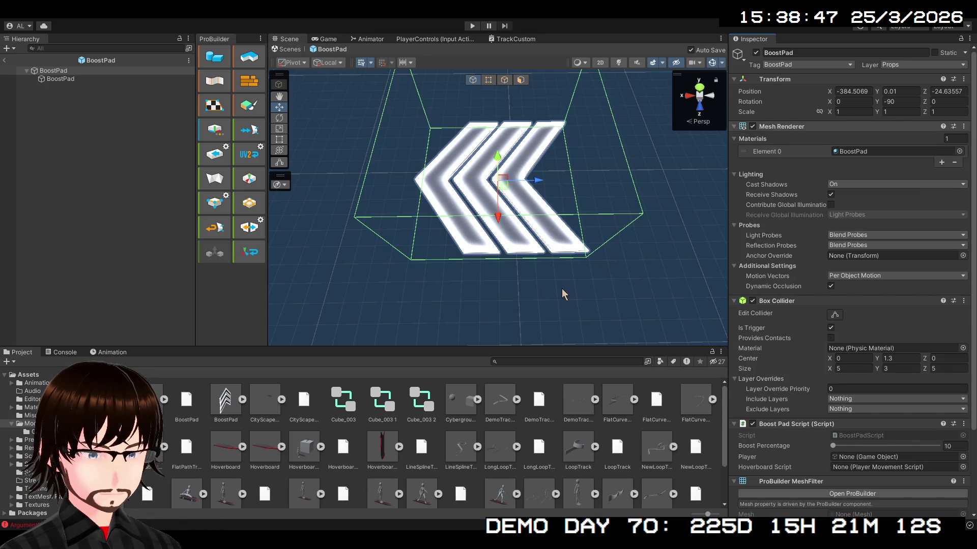
pyautogui.scroll(-3, 793, 305)
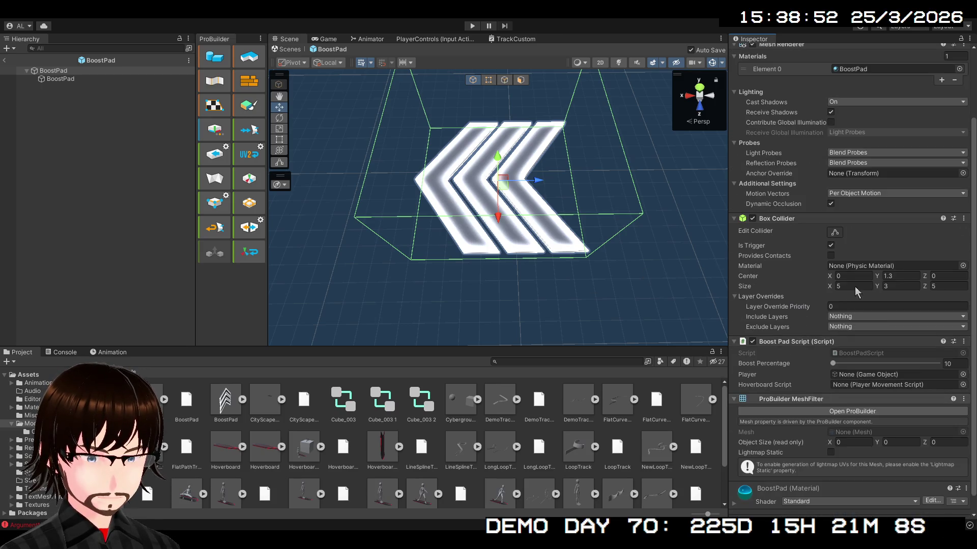
pyautogui.hotkey('ctrl', 'z')
pyautogui.scroll(3, 860, 287)
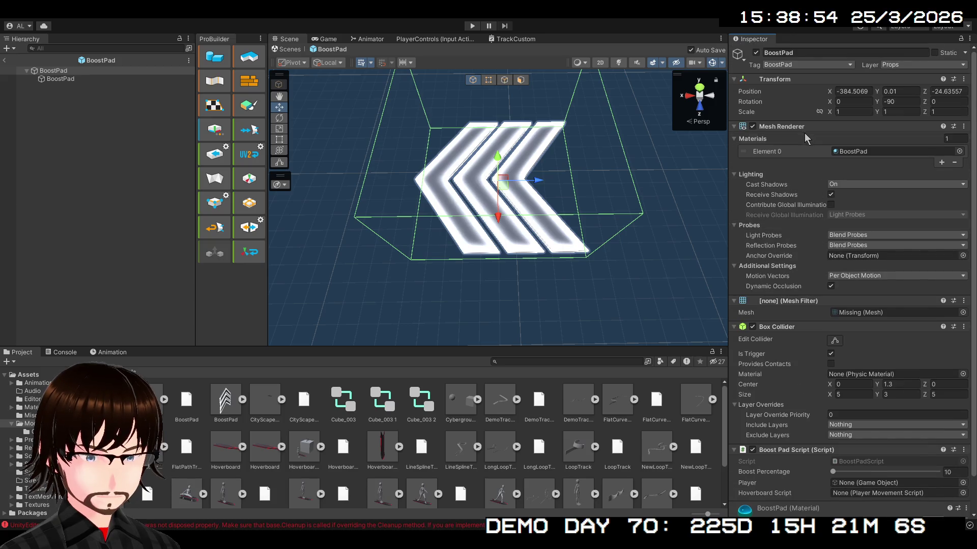
pyautogui.hotkey('ctrl', 'z')
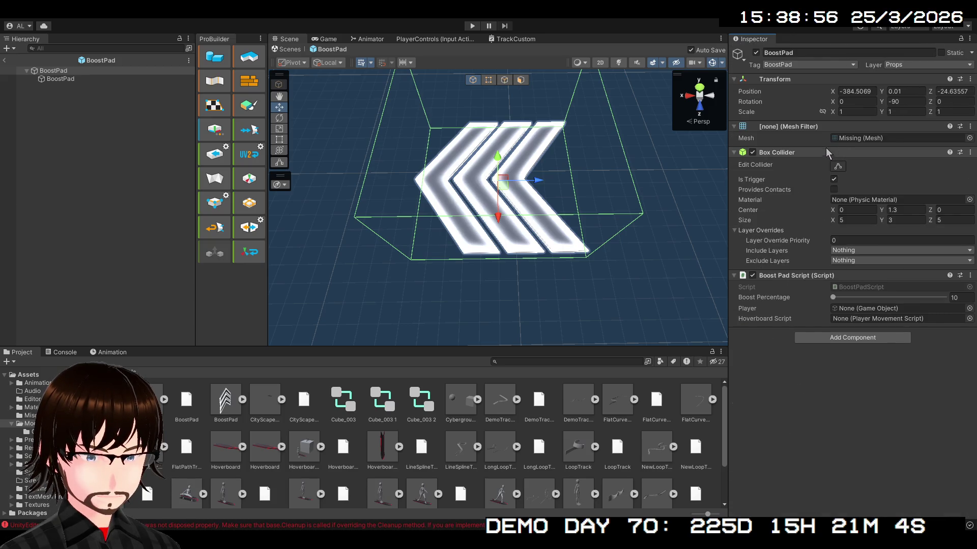
pyautogui.hotkey('ctrl', 'z')
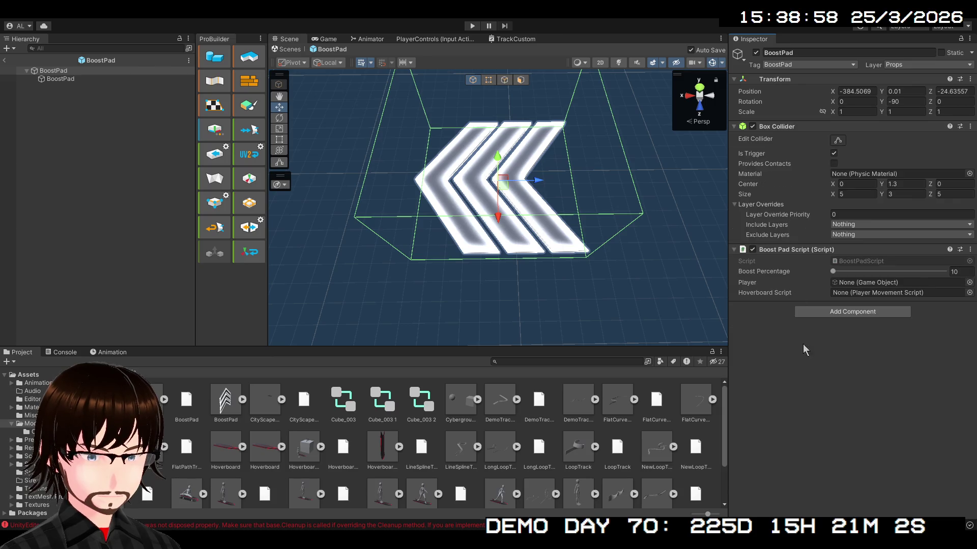
pyautogui.moveTo(668, 294)
pyautogui.mouseDown()
pyautogui.moveTo(464, 229)
pyautogui.moveTo(508, 214)
pyautogui.moveTo(529, 148)
pyautogui.moveTo(512, 102)
pyautogui.moveTo(475, 71)
pyautogui.moveTo(565, 89)
pyautogui.moveTo(647, 76)
pyautogui.moveTo(721, 89)
pyautogui.moveTo(722, 105)
pyautogui.mouseUp()
pyautogui.click(133, 79)
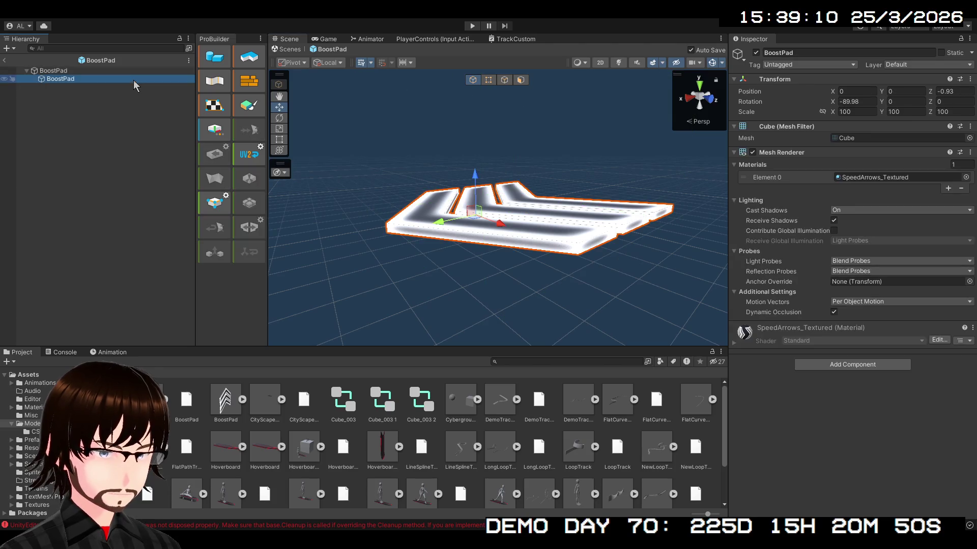
# Name a new material BoostPadNew in the Materials folder.
pyautogui.moveTo(304, 166)
pyautogui.mouseDown()
pyautogui.moveTo(562, 187)
pyautogui.moveTo(529, 214)
pyautogui.moveTo(582, 201)
pyautogui.moveTo(163, 211)
pyautogui.moveTo(290, 215)
pyautogui.mouseUp()
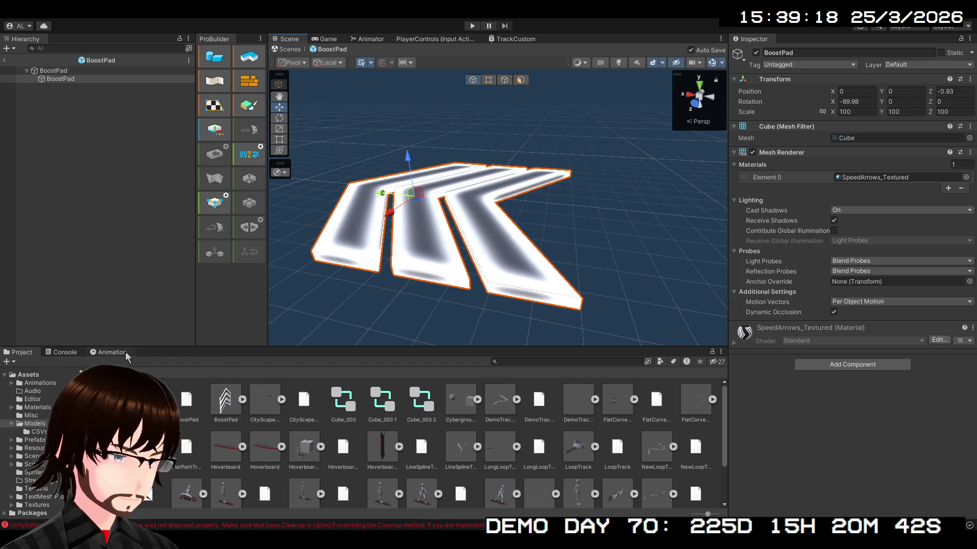
pyautogui.click(29, 375)
pyautogui.doubleClick(221, 404)
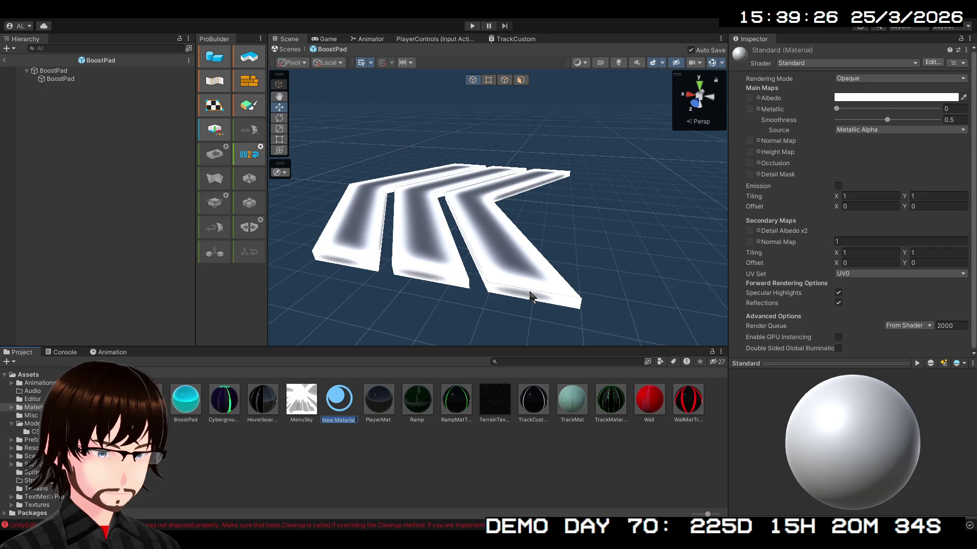
pyautogui.write('Boost')
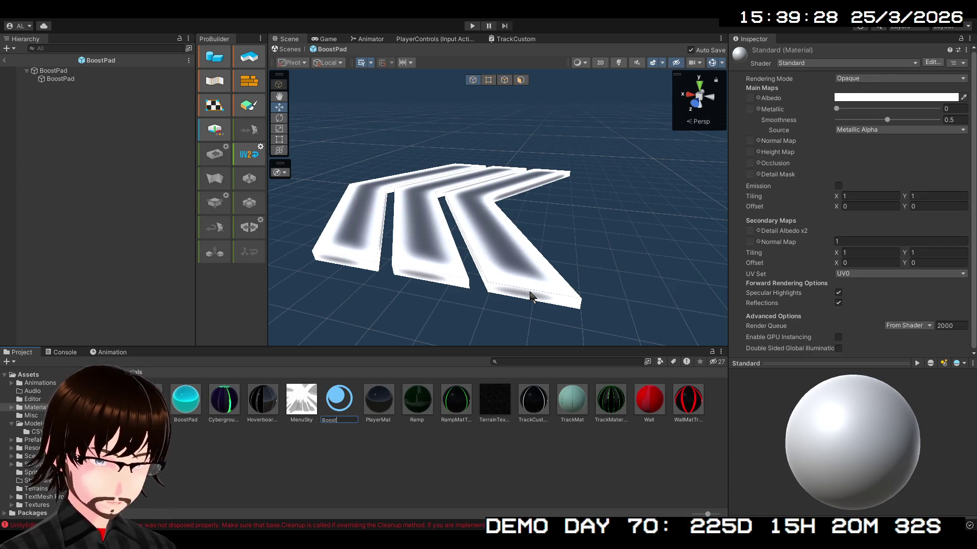
pyautogui.write('Pad')
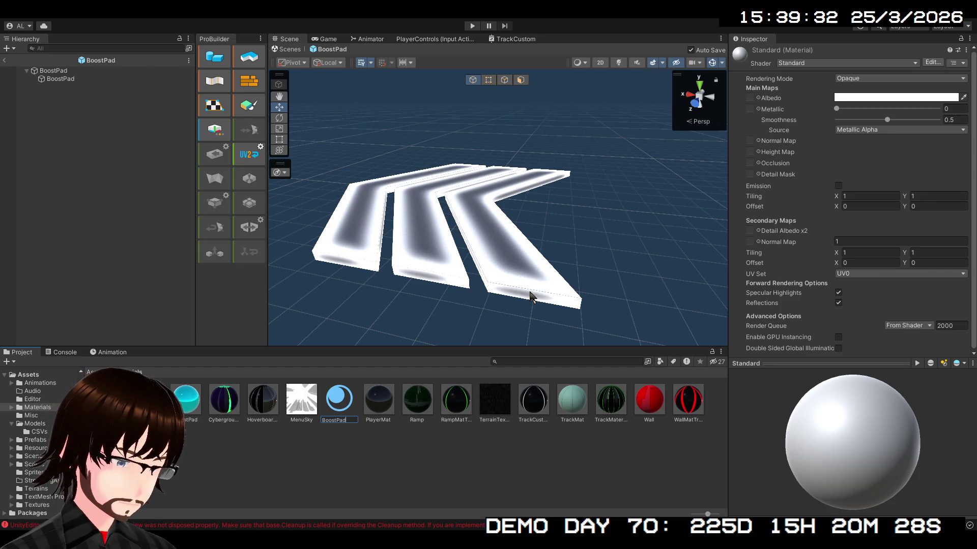
pyautogui.write('New')
pyautogui.press('Return')
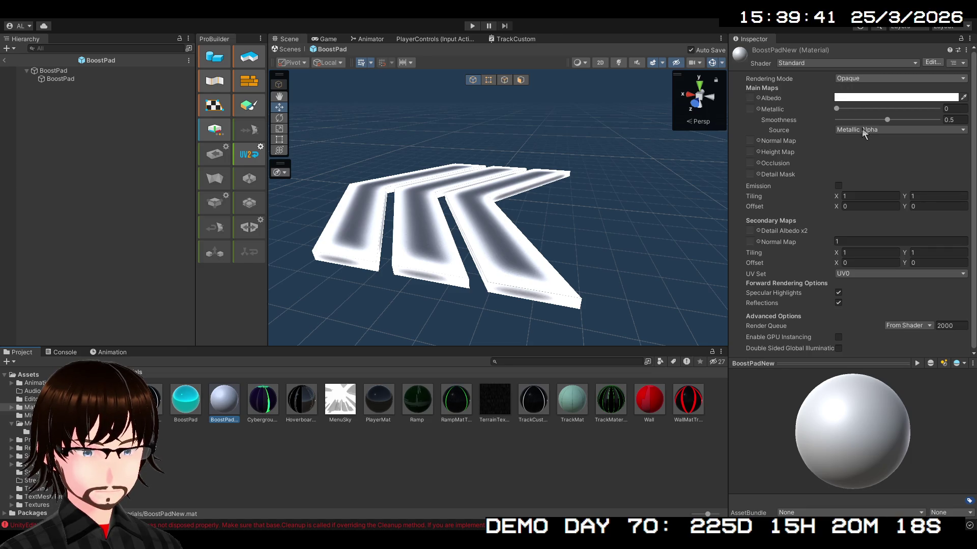
# Set BoostPadNew's Rendering Mode to Transparent and return to the Assets root.
pyautogui.hotkey('ctrl', 'z')
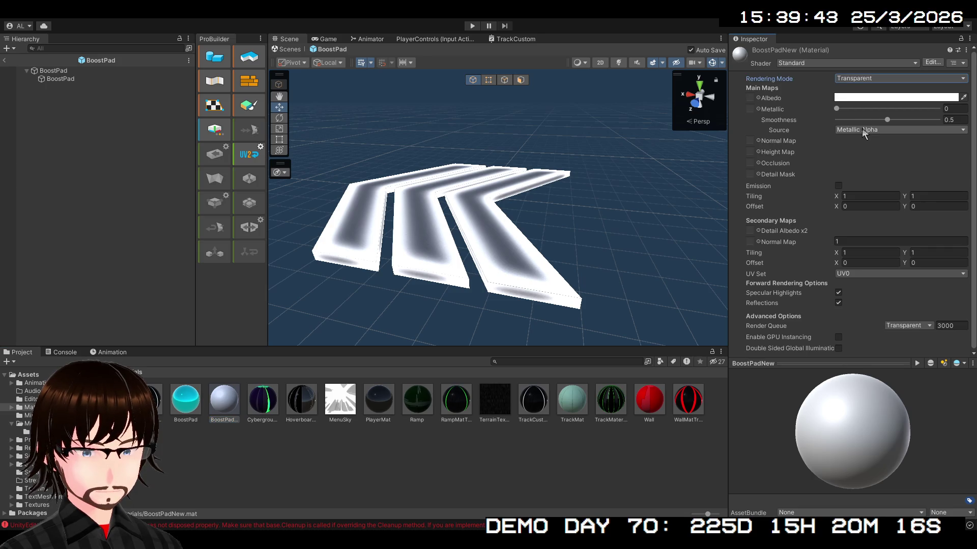
pyautogui.hotkey('ctrl', 'y')
pyautogui.click(859, 76)
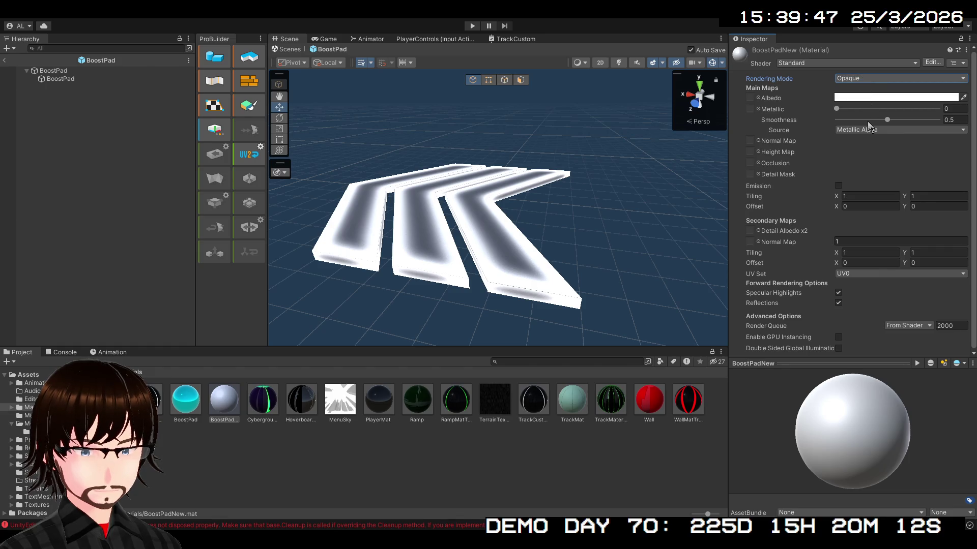
pyautogui.click(867, 121)
pyautogui.click(751, 98)
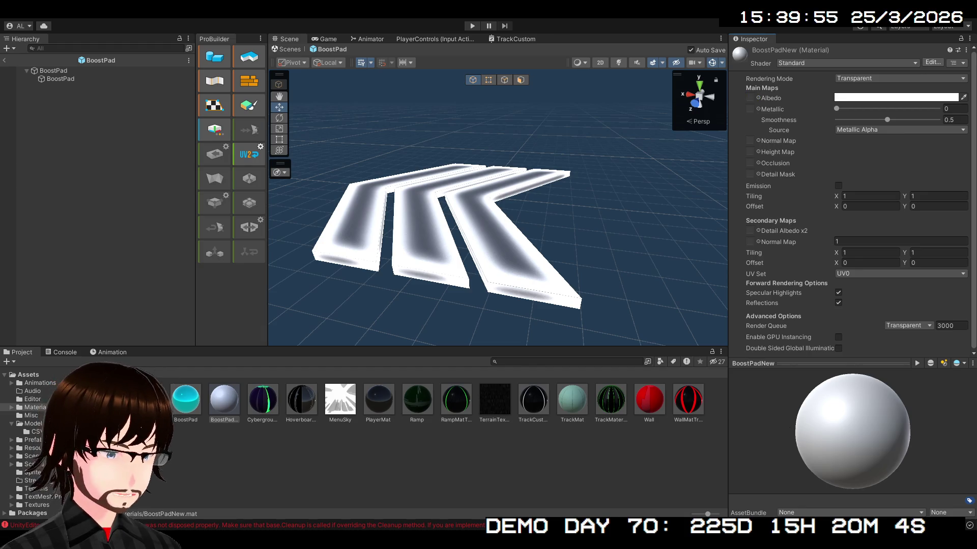
pyautogui.click(105, 371)
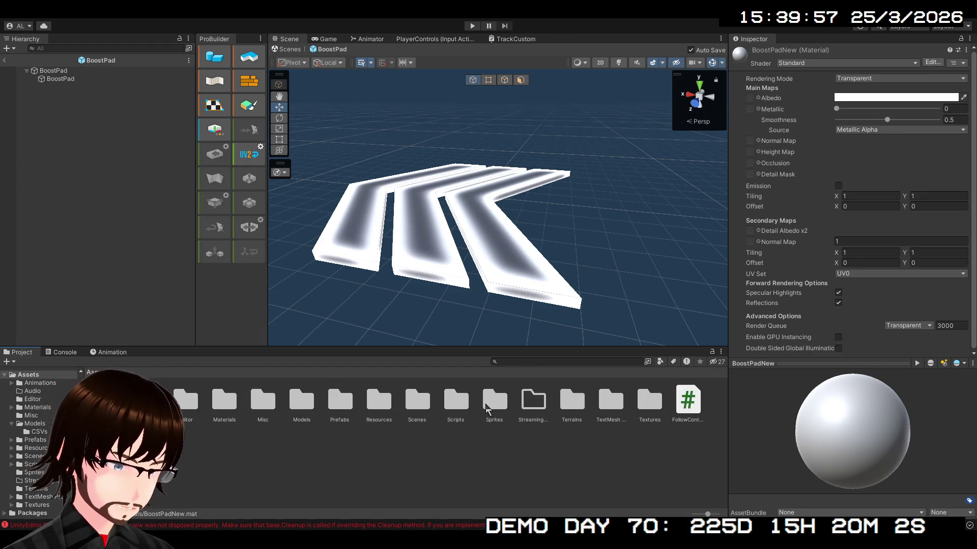
# In Textures/Speedpad, apply High Quality compression to Speedpad_Diffuse.
pyautogui.doubleClick(649, 404)
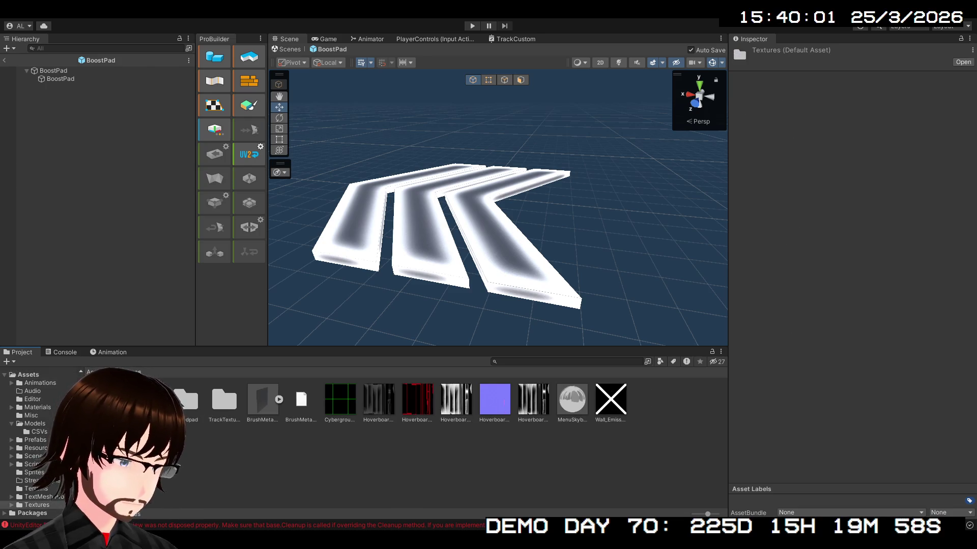
pyautogui.doubleClick(186, 399)
pyautogui.click(225, 399)
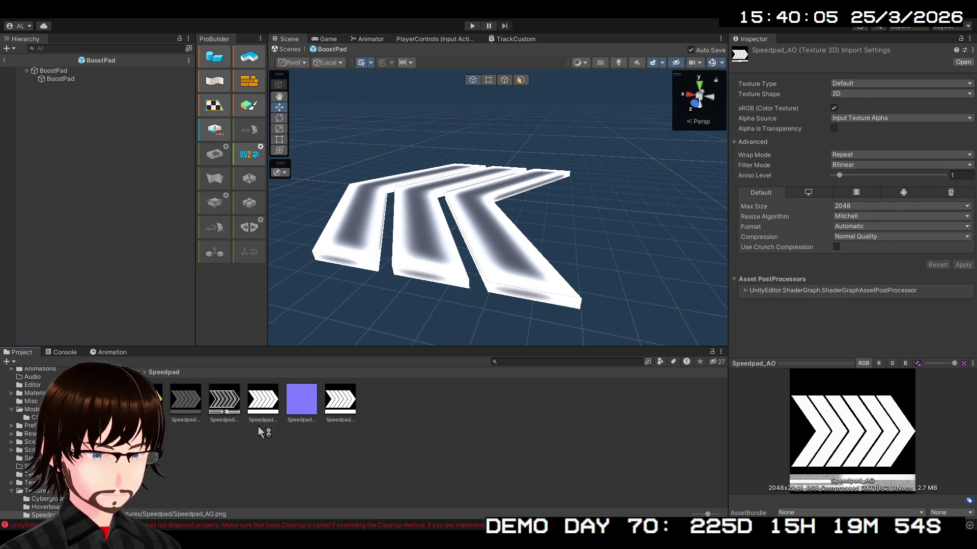
pyautogui.click(175, 406)
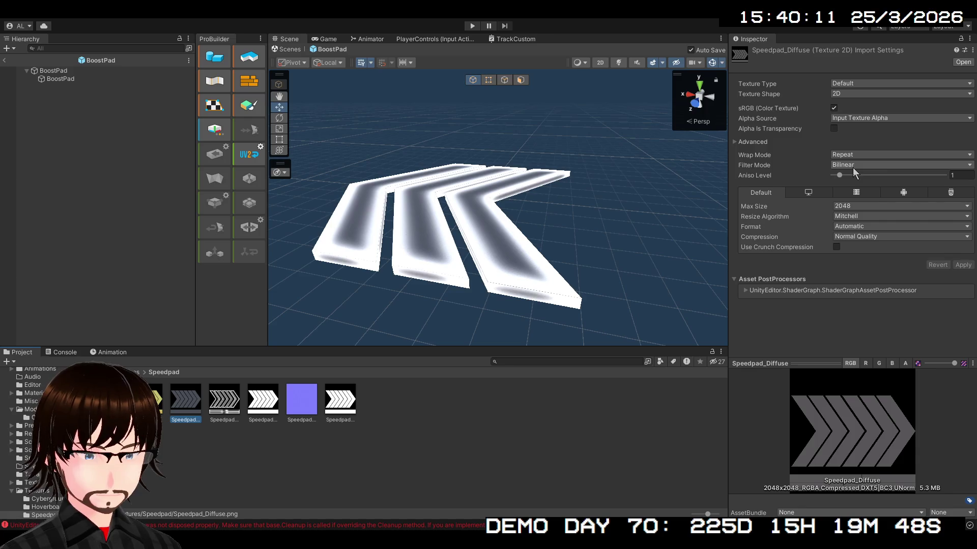
pyautogui.click(881, 139)
pyautogui.click(764, 139)
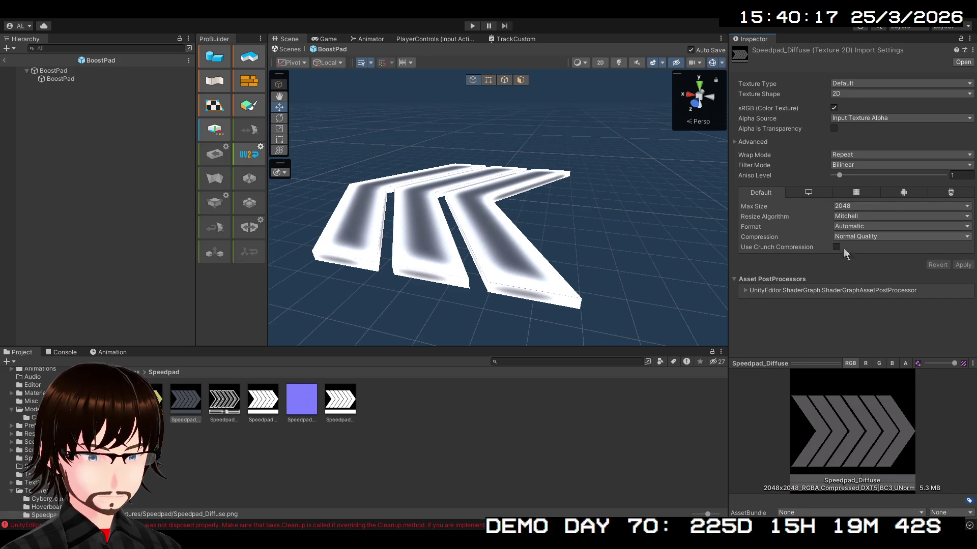
pyautogui.click(870, 287)
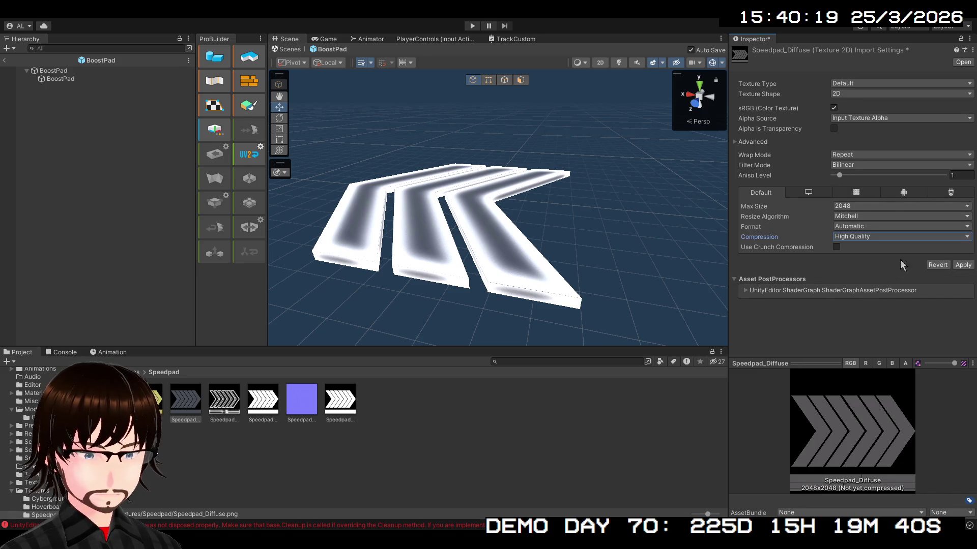
pyautogui.click(967, 266)
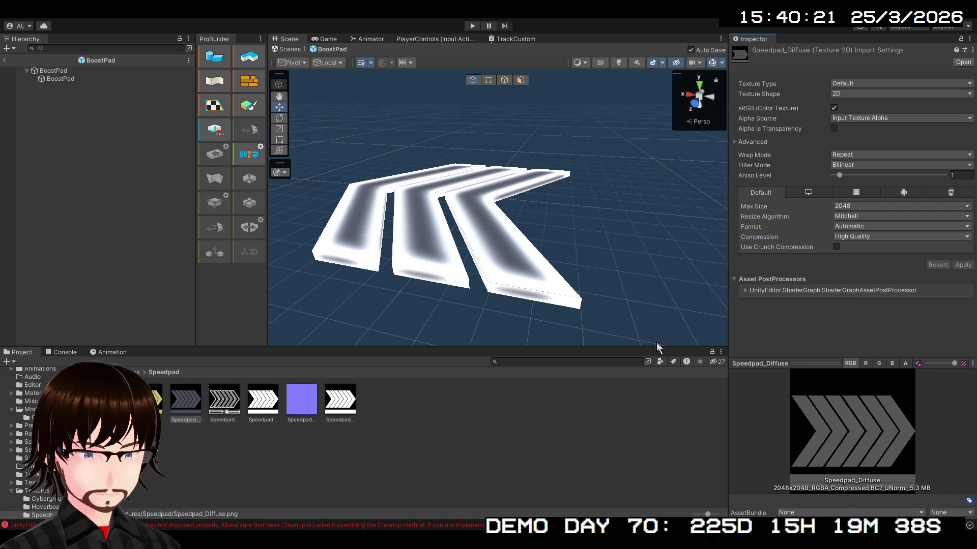
# Apply High Quality compression to Speedpad_Normal, then turn off sRGB on Speedpad_Composite.
pyautogui.click(299, 405)
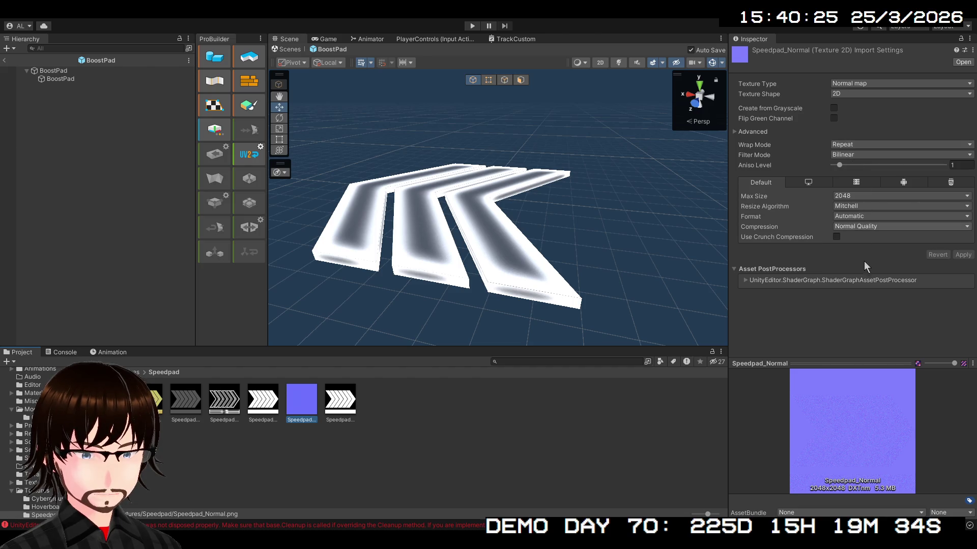
pyautogui.click(869, 273)
pyautogui.click(962, 254)
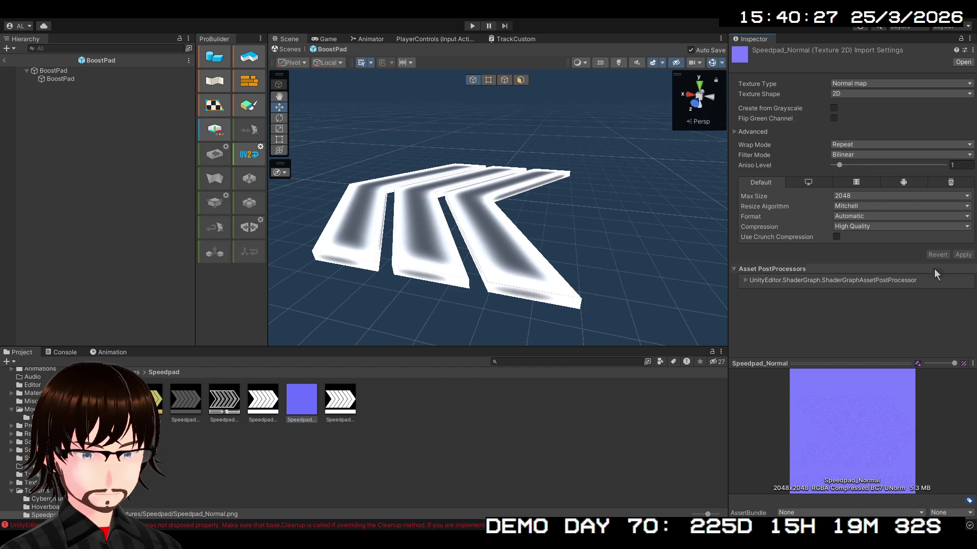
pyautogui.click(341, 413)
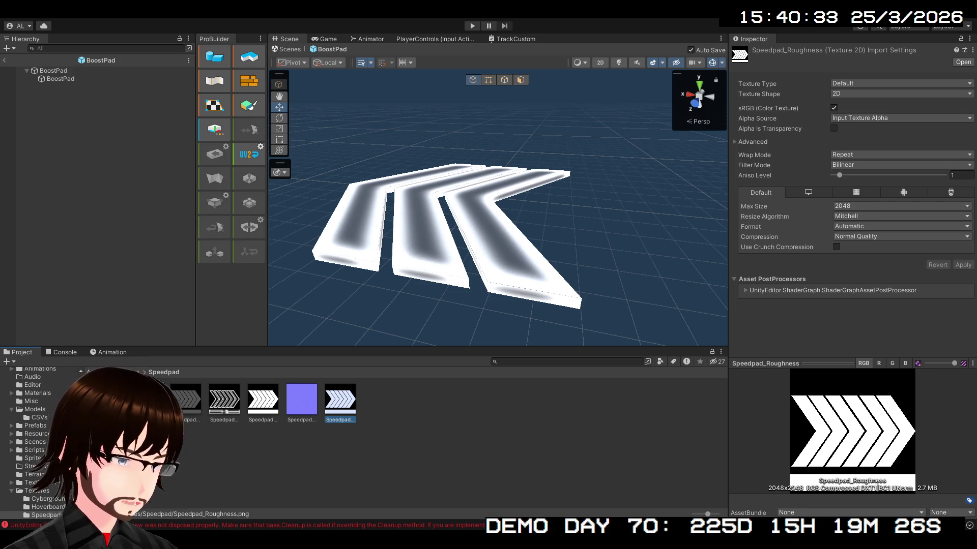
pyautogui.click(150, 402)
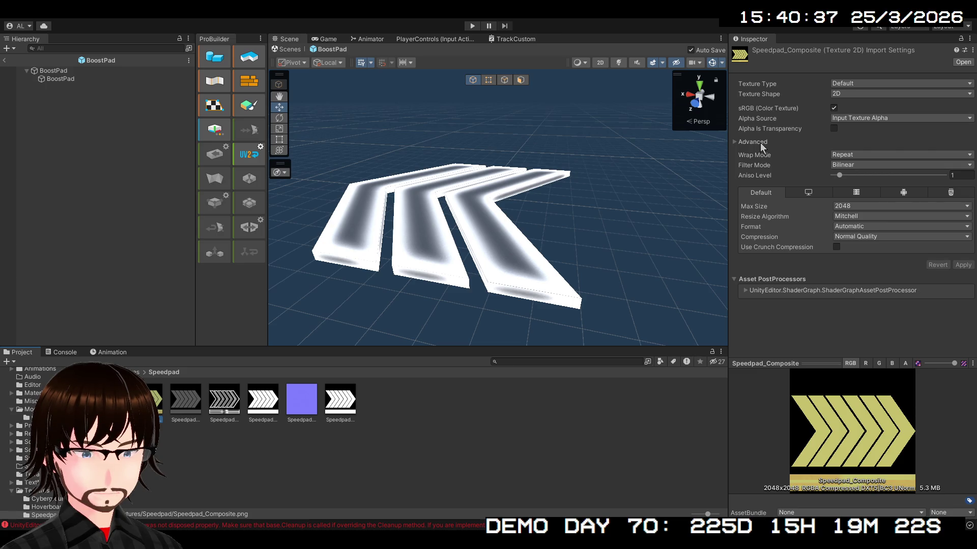
pyautogui.click(833, 108)
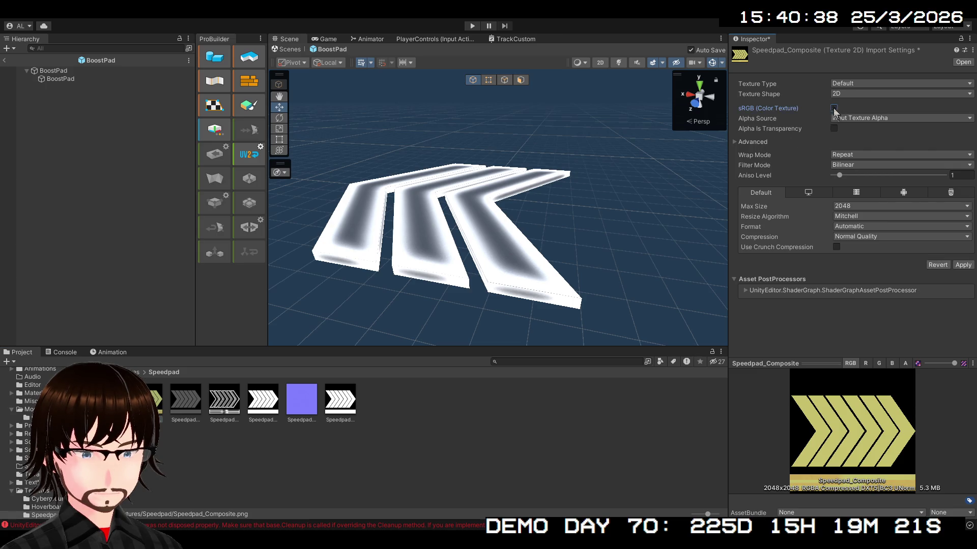
# Preview Speedpad_Composite's R, G, B and A channels one at a time, without applying changes.
pyautogui.click(761, 142)
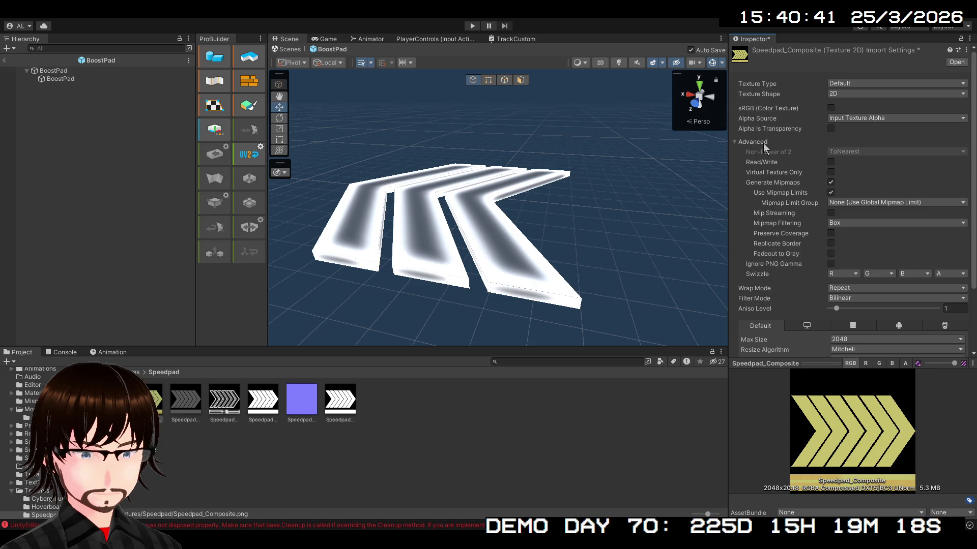
pyautogui.click(764, 143)
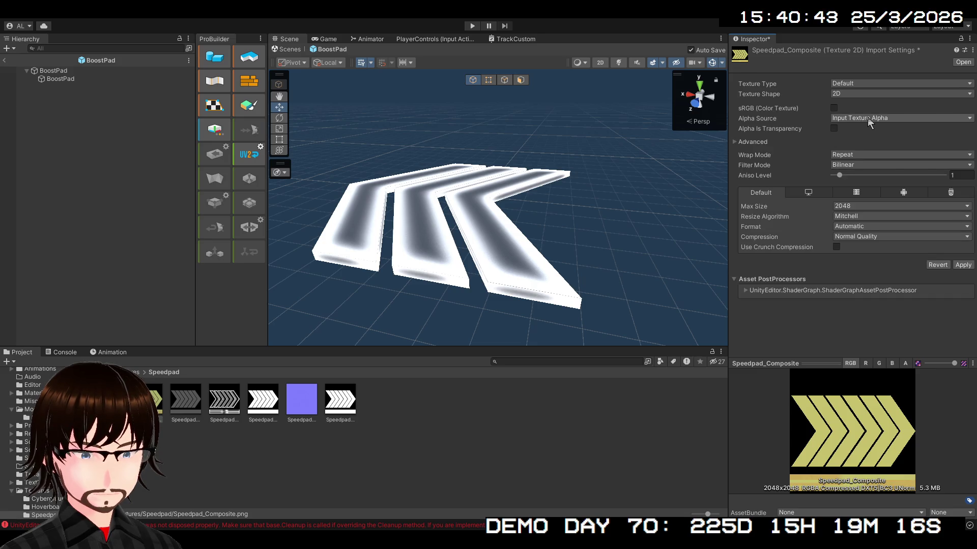
pyautogui.click(865, 364)
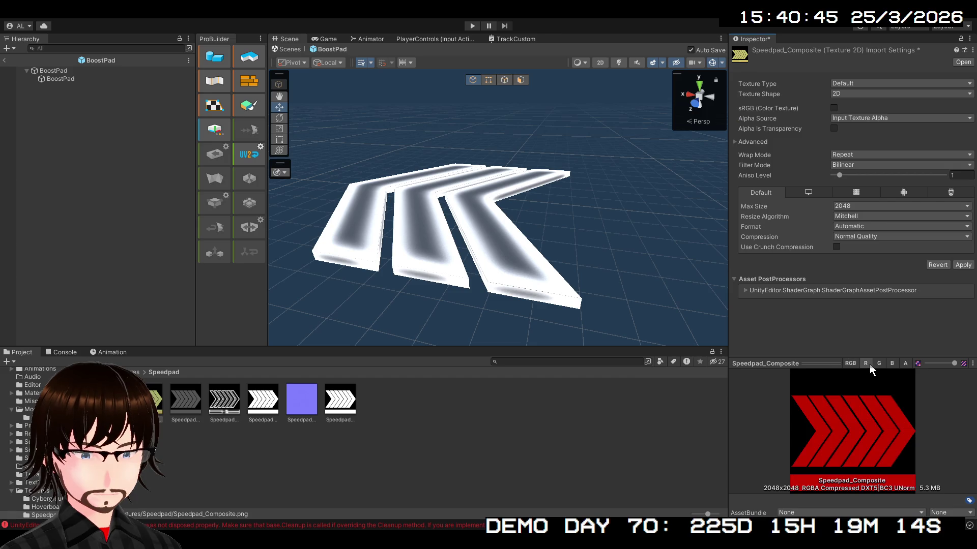
pyautogui.click(878, 364)
pyautogui.click(892, 364)
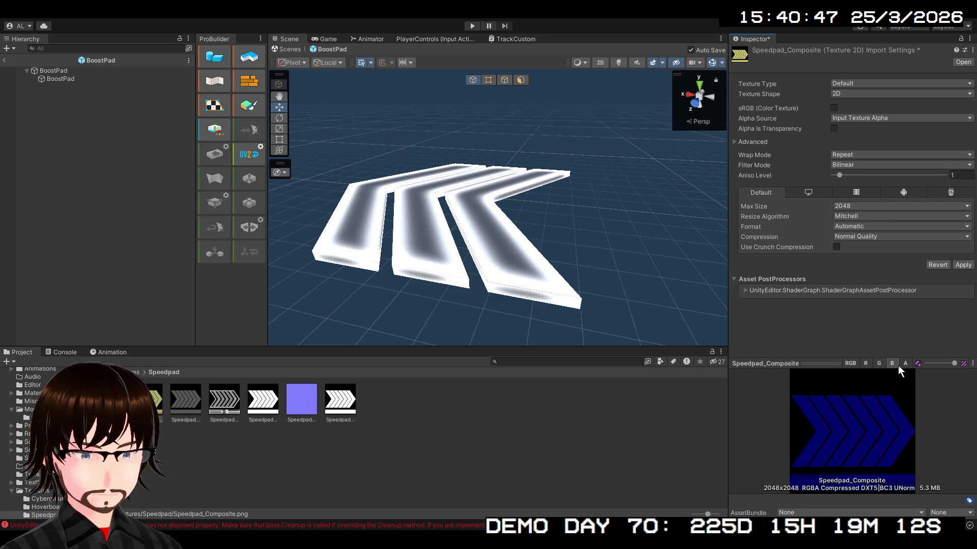
pyautogui.click(904, 365)
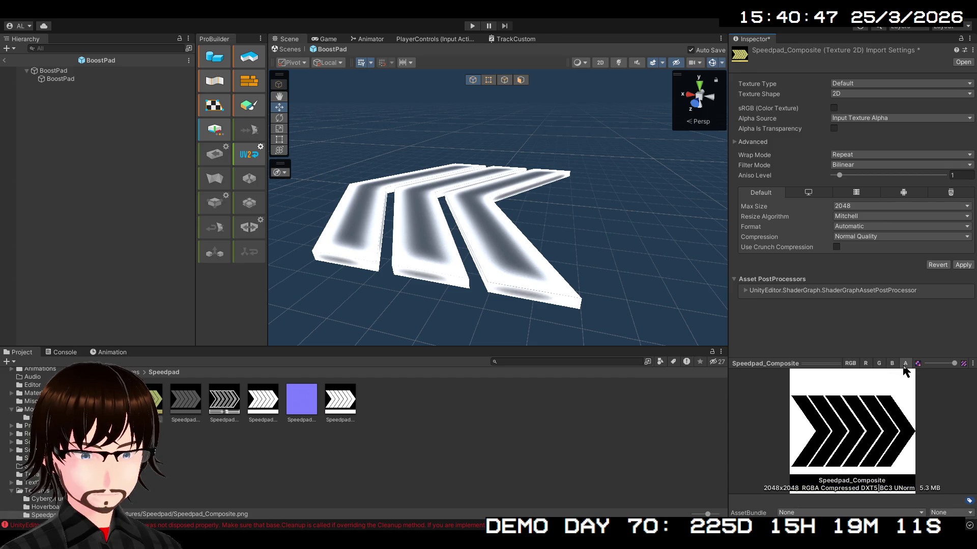
pyautogui.click(862, 365)
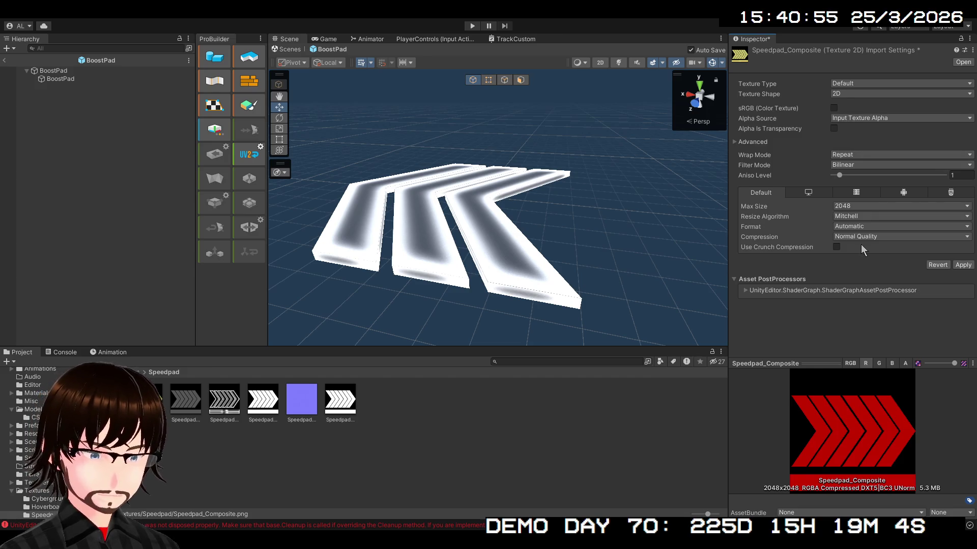
pyautogui.click(878, 363)
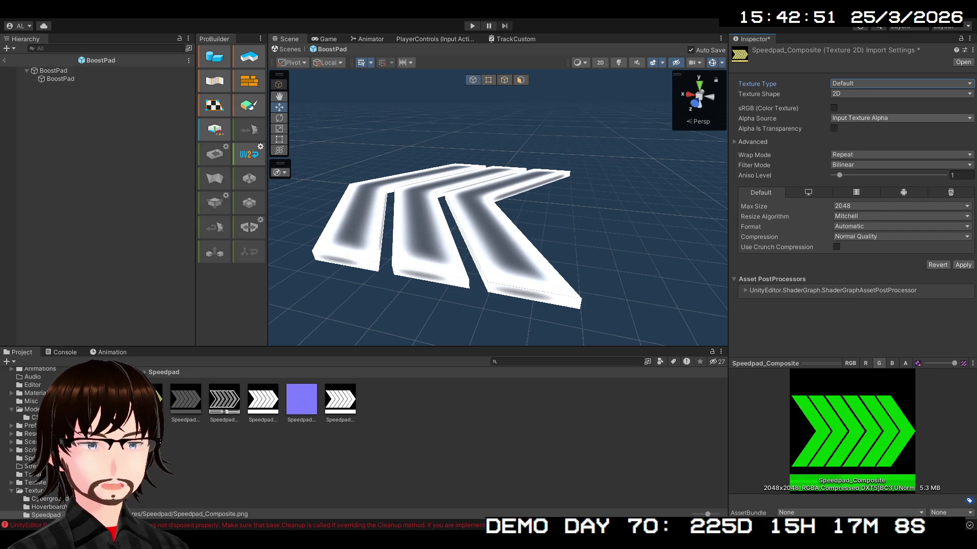
# Keep Alpha Source as Input Texture Alpha and apply Speedpad_Composite's import settings.
pyautogui.click(860, 117)
pyautogui.click(862, 120)
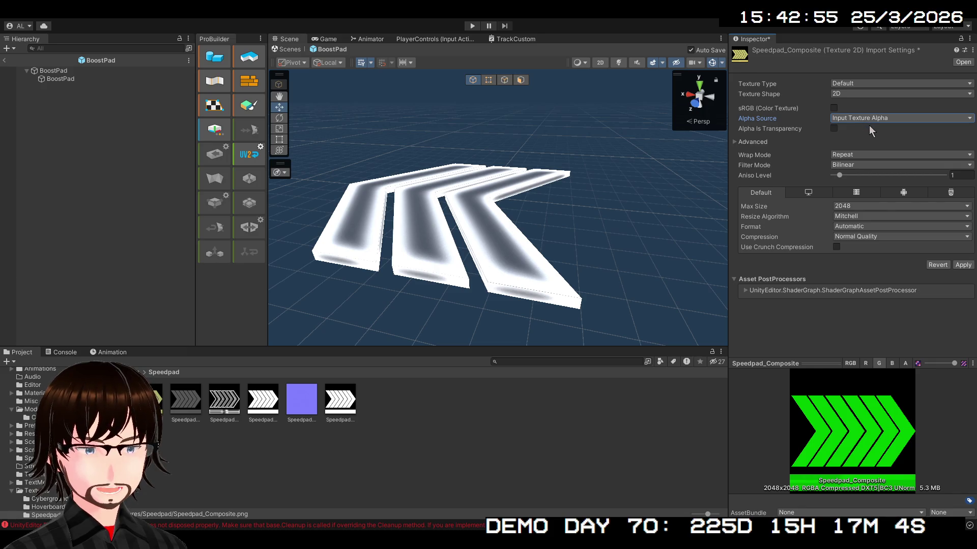
pyautogui.click(869, 125)
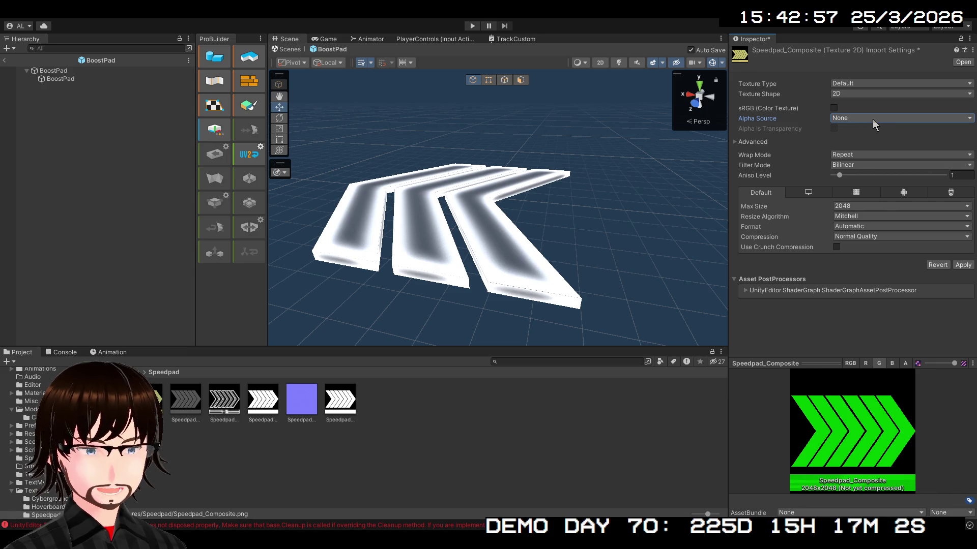
pyautogui.click(871, 120)
pyautogui.click(871, 136)
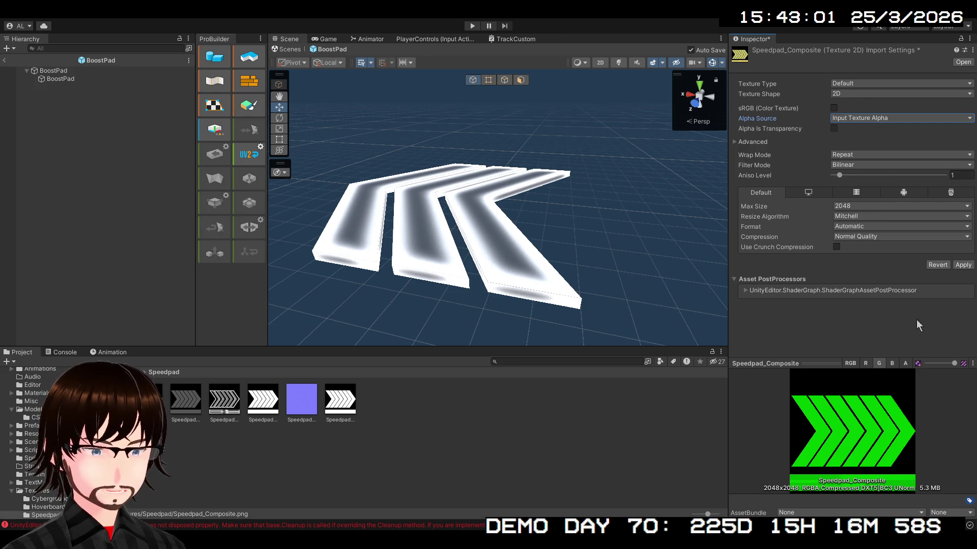
pyautogui.click(962, 265)
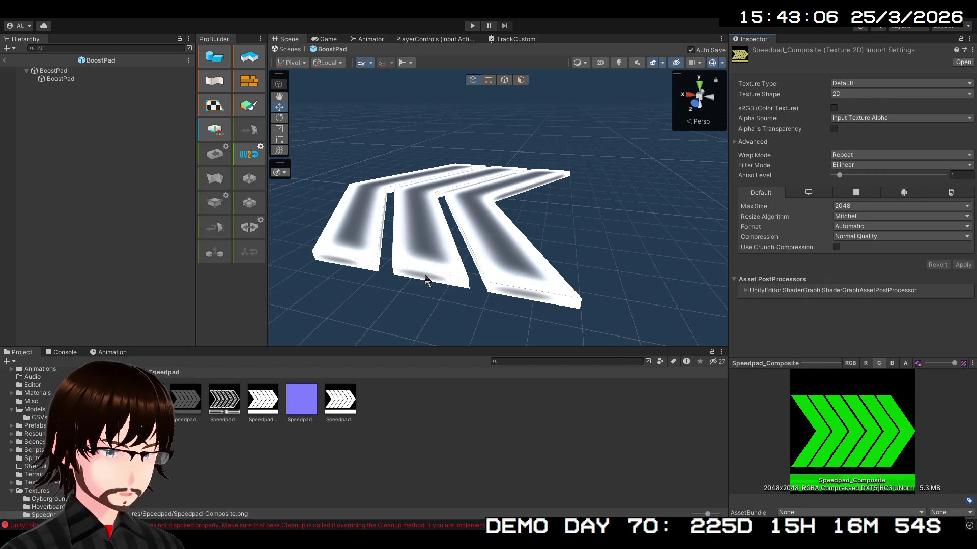
pyautogui.click(105, 372)
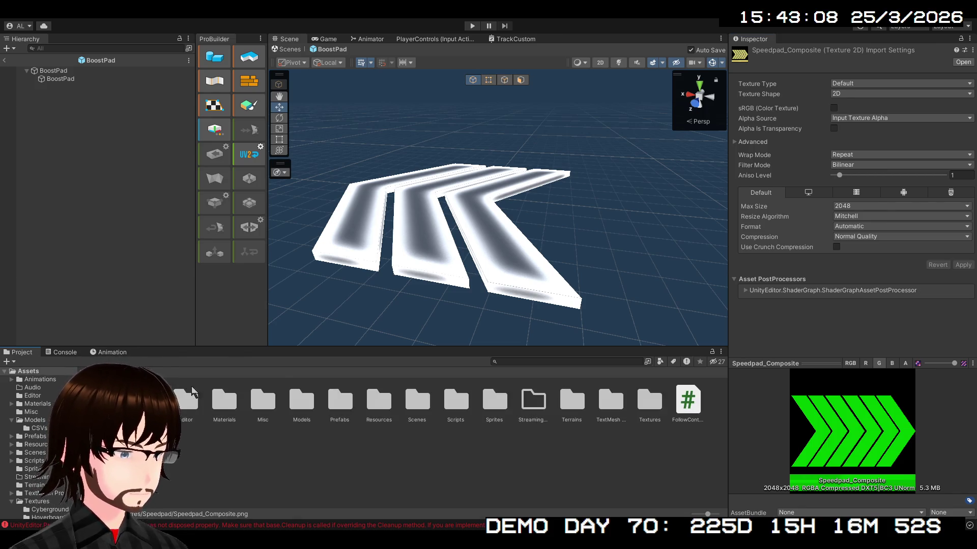
# Select BoostPadNew in Assets/Materials and assign textures to its Albedo and Metallic maps.
pyautogui.doubleClick(221, 407)
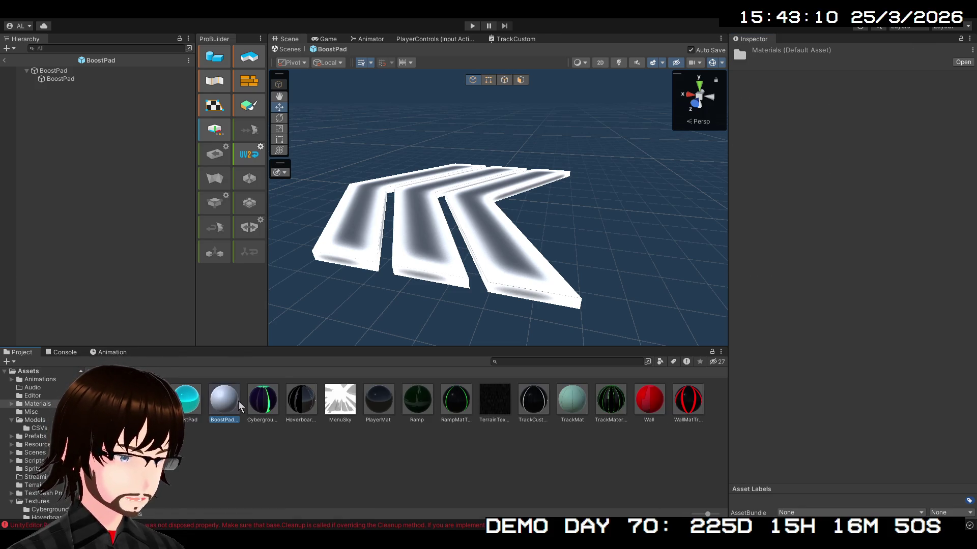
pyautogui.click(226, 401)
pyautogui.click(749, 97)
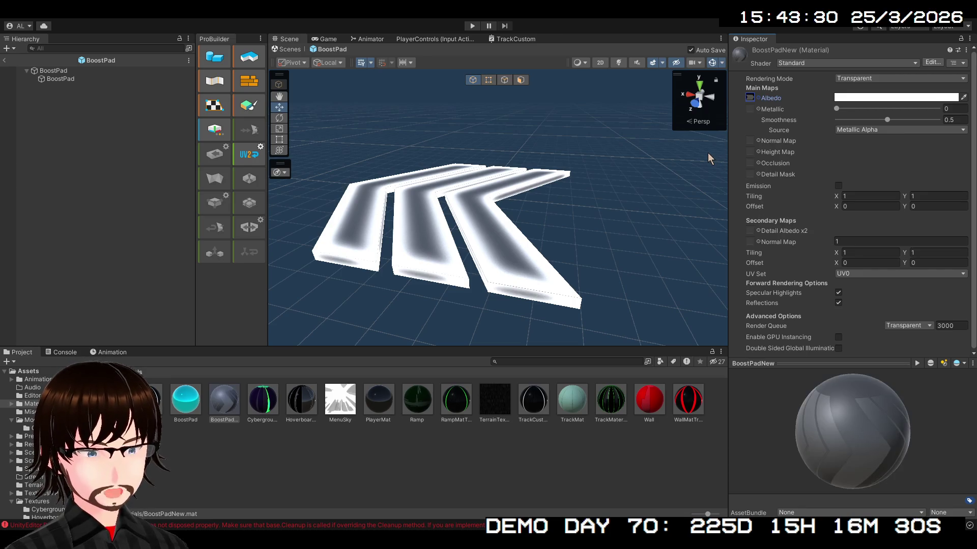
pyautogui.click(758, 109)
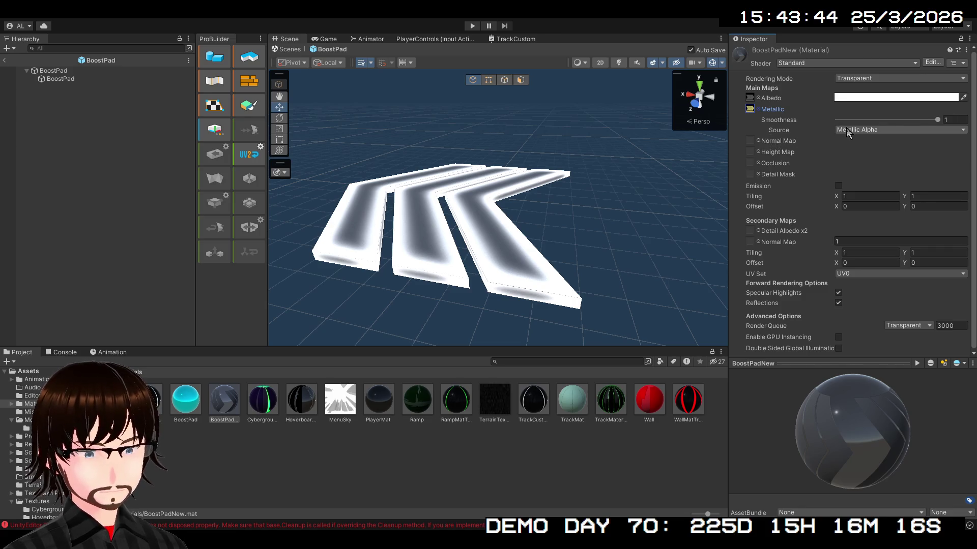
# Assign Normal Map and Occlusion textures to BoostPadNew and rotate the preview to check the chevrons.
pyautogui.click(759, 142)
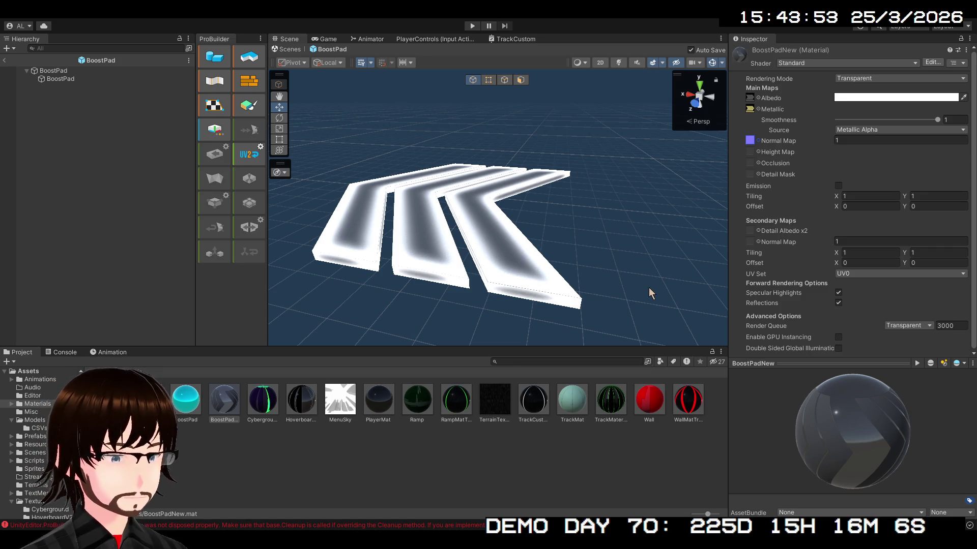
pyautogui.click(759, 163)
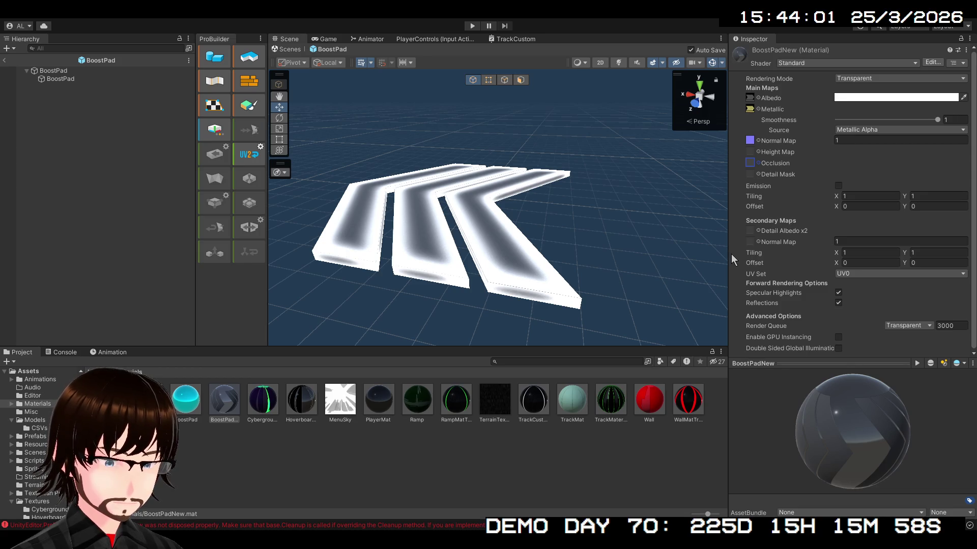
pyautogui.hotkey('ctrl', 'v')
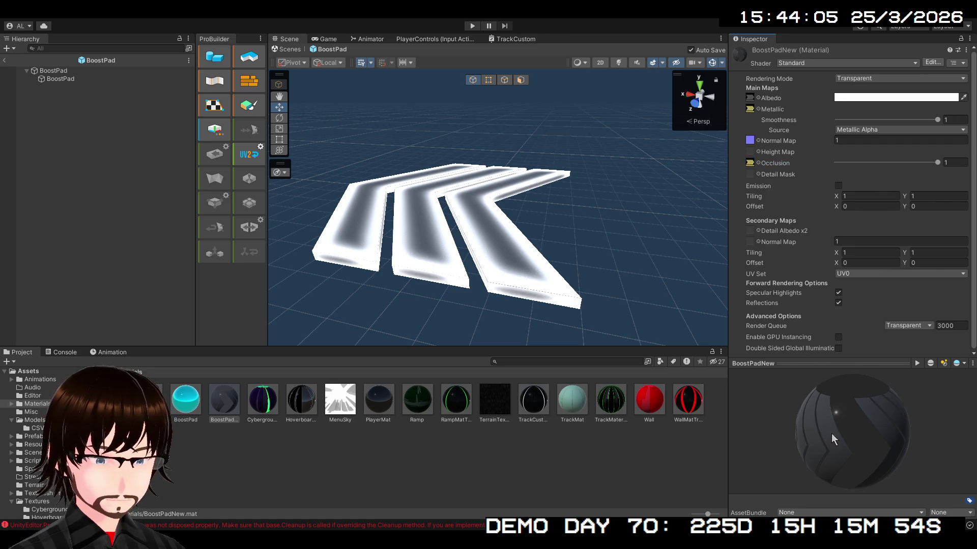
pyautogui.moveTo(831, 433)
pyautogui.mouseDown()
pyautogui.moveTo(861, 412)
pyautogui.moveTo(933, 423)
pyautogui.moveTo(831, 417)
pyautogui.mouseUp()
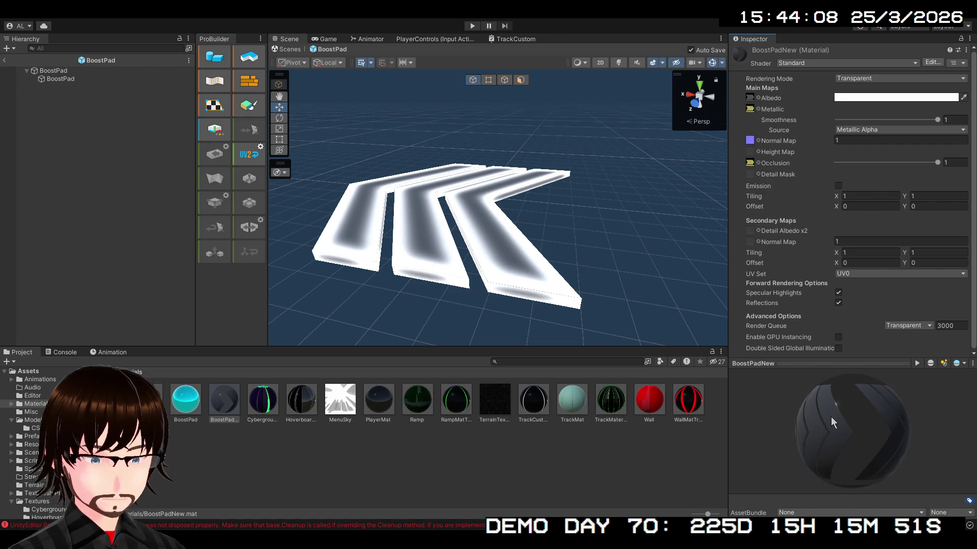
# Enable Emission on BoostPadNew with a texture and a cyan HDR colour.
pyautogui.click(838, 186)
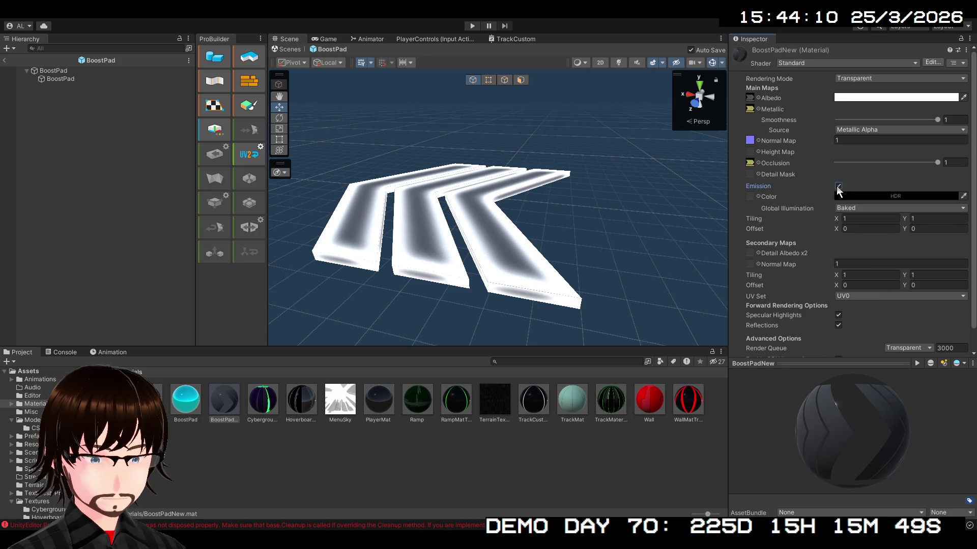
pyautogui.click(756, 196)
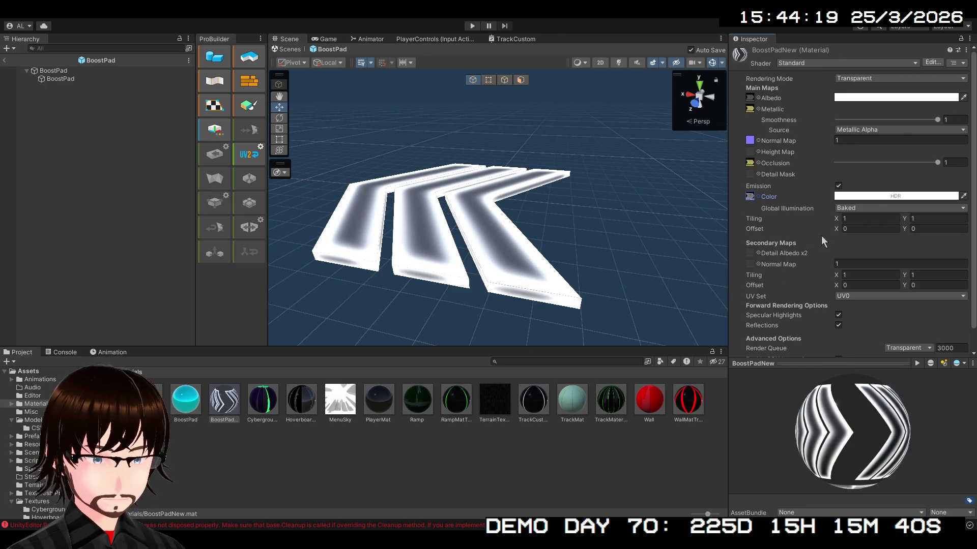
pyautogui.click(851, 197)
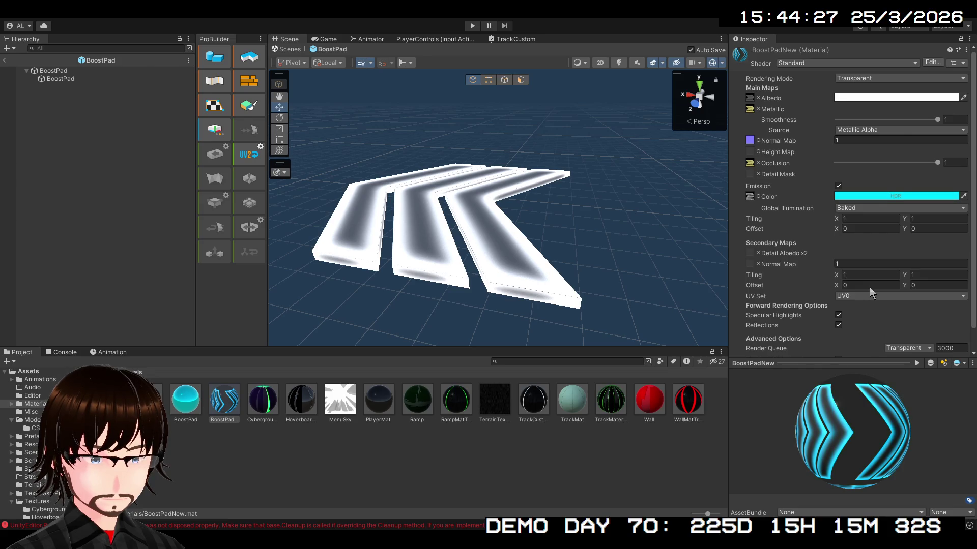
pyautogui.click(829, 248)
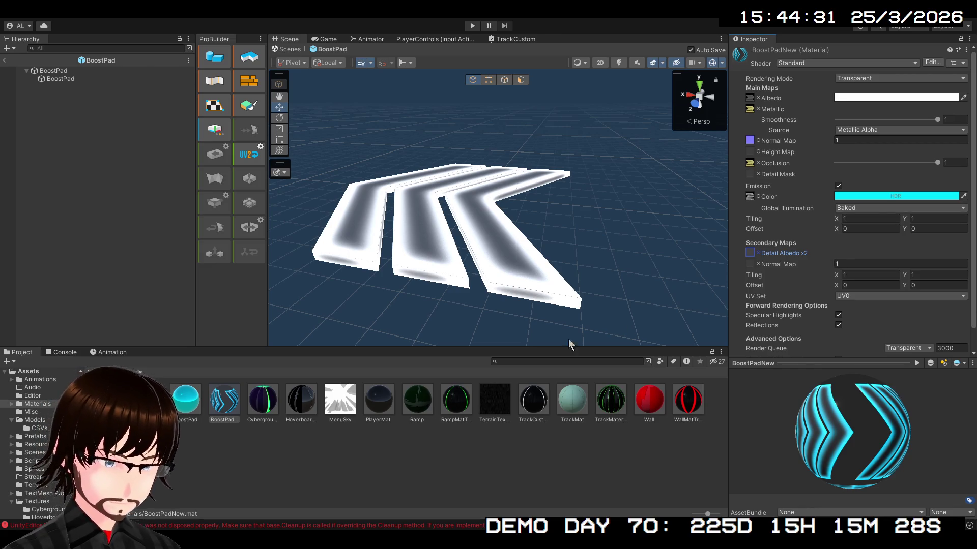
# Apply BoostPadNew to the boost pad meshes and inspect the child and parent BoostPad objects.
pyautogui.moveTo(224, 411)
pyautogui.mouseDown()
pyautogui.moveTo(322, 316)
pyautogui.moveTo(426, 266)
pyautogui.mouseUp()
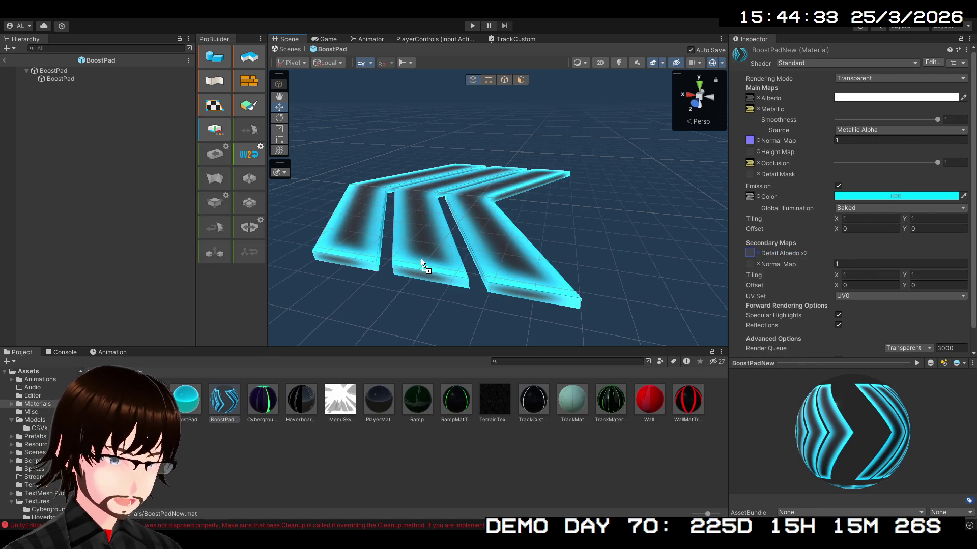
pyautogui.moveTo(444, 212); pyautogui.dragTo(589, 200)
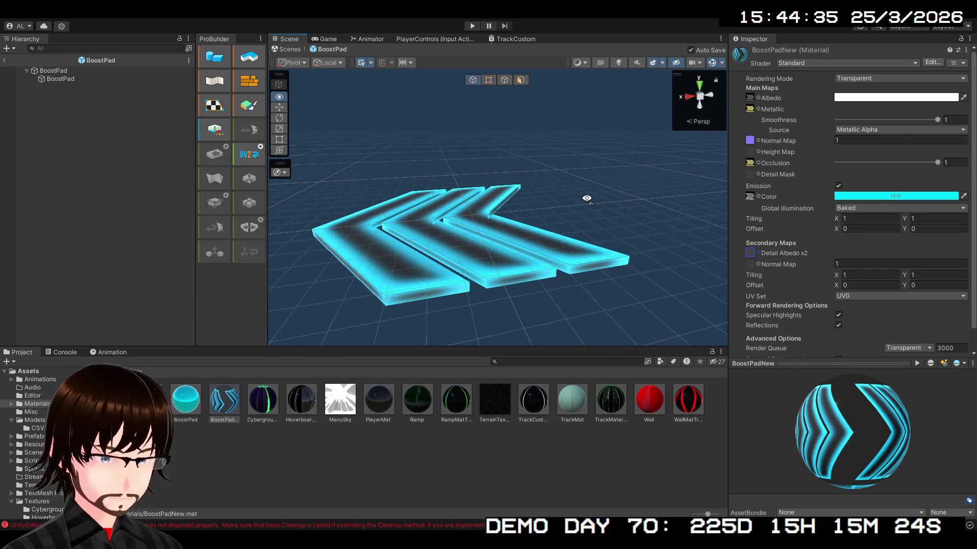
pyautogui.moveTo(536, 220); pyautogui.dragTo(559, 188)
pyautogui.scroll(5, 600, 188)
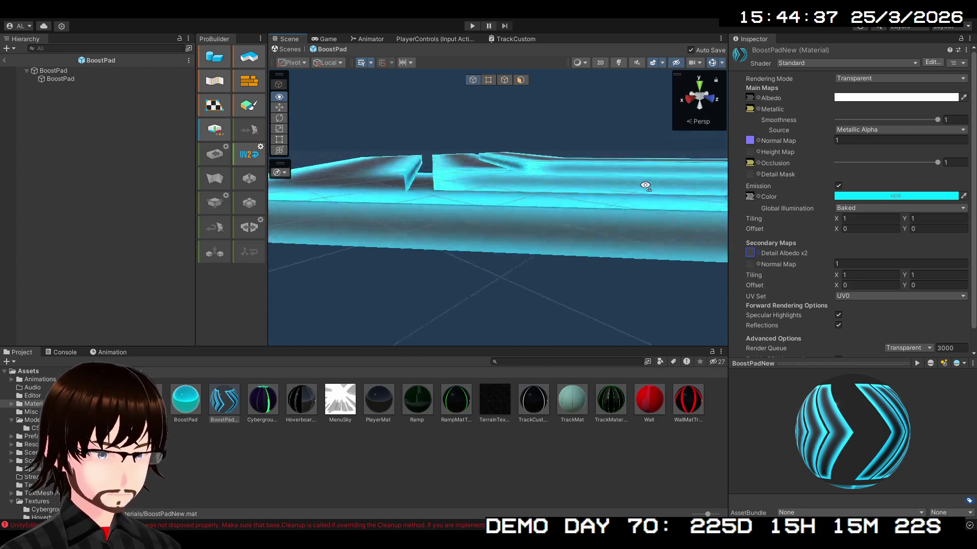
pyautogui.moveTo(643, 190)
pyautogui.mouseDown()
pyautogui.moveTo(701, 176)
pyautogui.moveTo(658, 175)
pyautogui.moveTo(631, 193)
pyautogui.moveTo(512, 198)
pyautogui.moveTo(136, 99)
pyautogui.mouseUp()
pyautogui.click(107, 81)
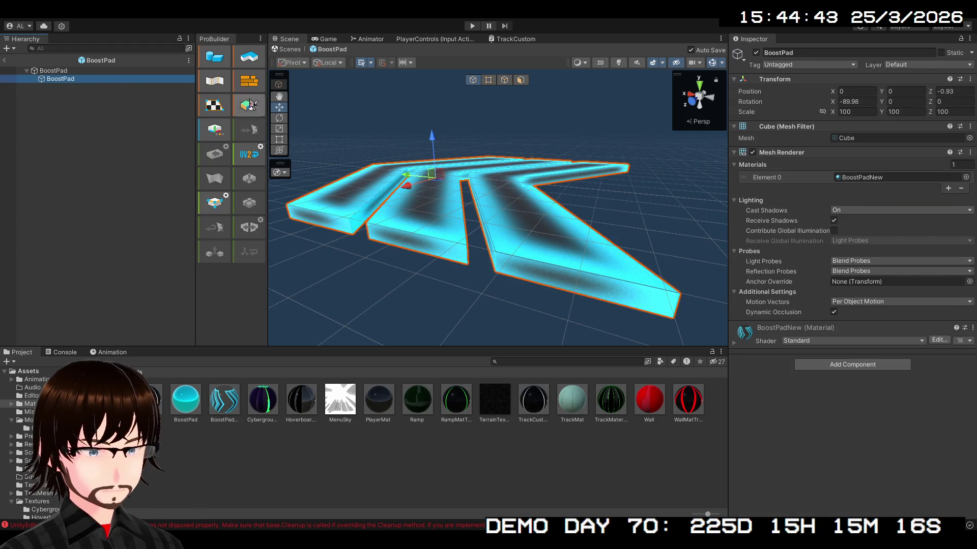
pyautogui.moveTo(458, 142)
pyautogui.mouseDown()
pyautogui.moveTo(502, 127)
pyautogui.moveTo(338, 140)
pyautogui.moveTo(508, 153)
pyautogui.moveTo(604, 130)
pyautogui.moveTo(410, 146)
pyautogui.moveTo(338, 179)
pyautogui.moveTo(321, 174)
pyautogui.mouseUp()
pyautogui.click(115, 72)
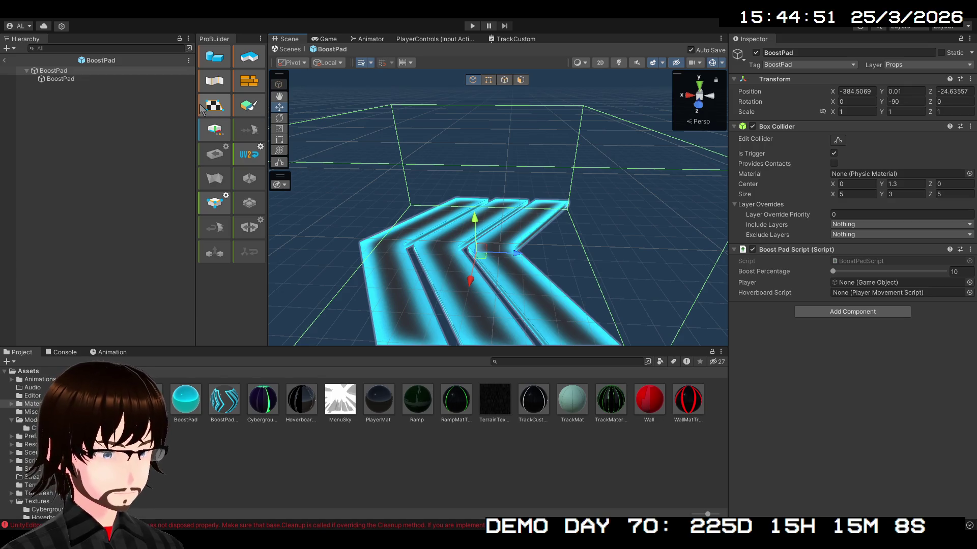
# Return to the level scene and browse the project assets into the Prefabs folder.
pyautogui.click(8, 60)
pyautogui.moveTo(452, 203)
pyautogui.mouseDown()
pyautogui.moveTo(323, 199)
pyautogui.moveTo(335, 188)
pyautogui.moveTo(357, 182)
pyautogui.moveTo(506, 207)
pyautogui.moveTo(374, 225)
pyautogui.moveTo(356, 244)
pyautogui.mouseUp()
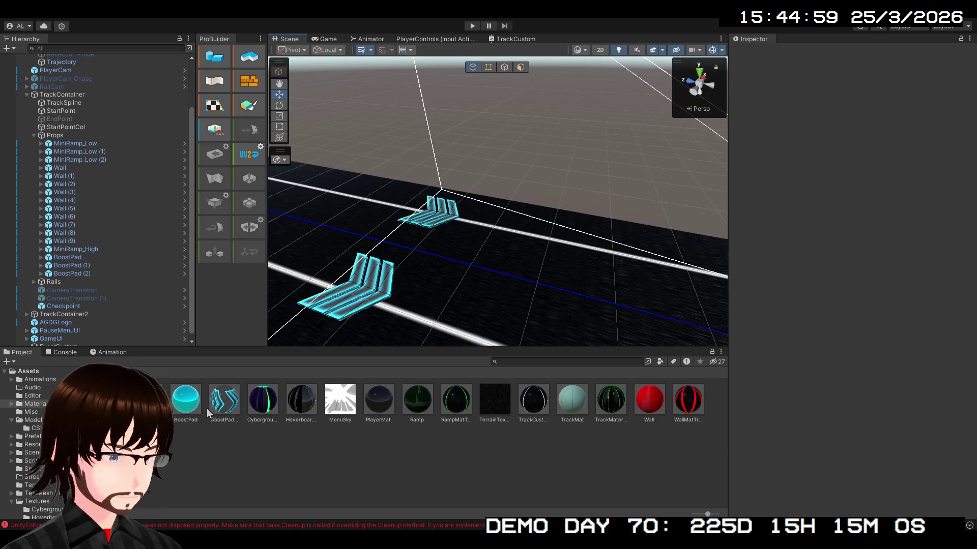
pyautogui.click(222, 404)
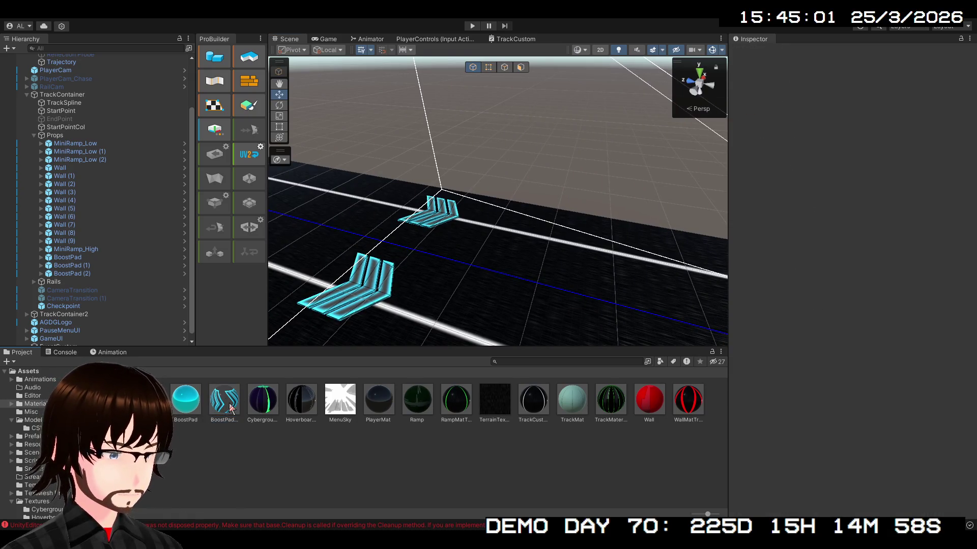
pyautogui.click(182, 377)
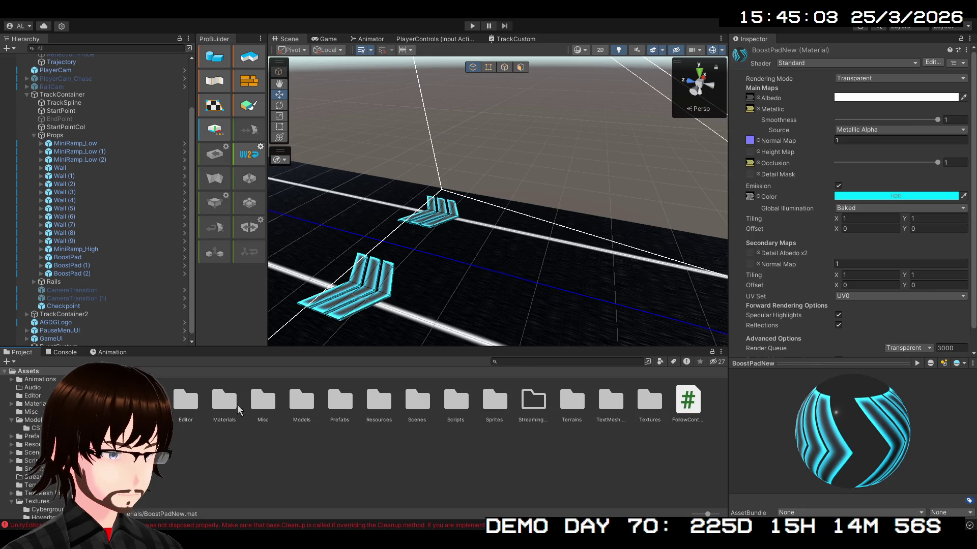
pyautogui.click(340, 407)
pyautogui.doubleClick(341, 404)
# Set the BoostPad prefab's Y rotation to 90 and return to the level.
pyautogui.doubleClick(188, 400)
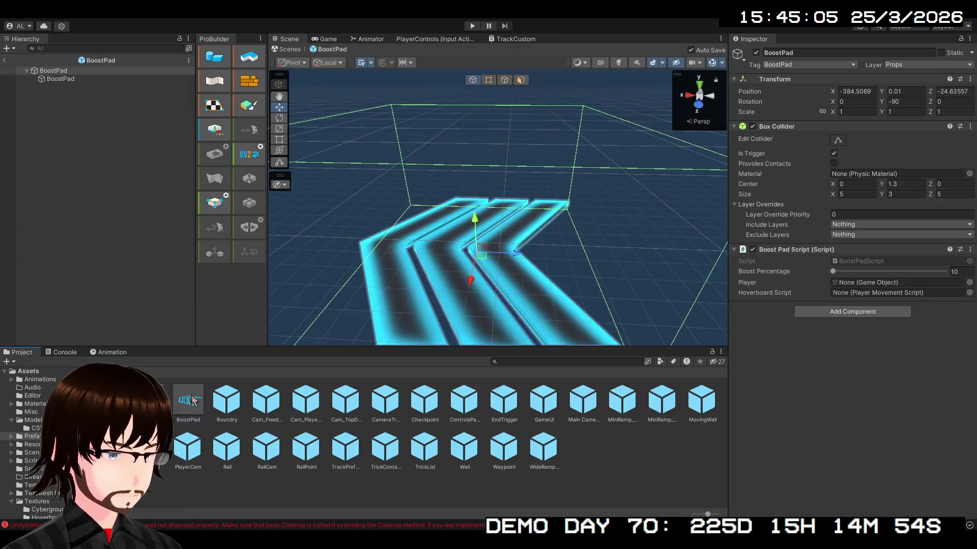
pyautogui.write('90')
pyautogui.click(894, 102)
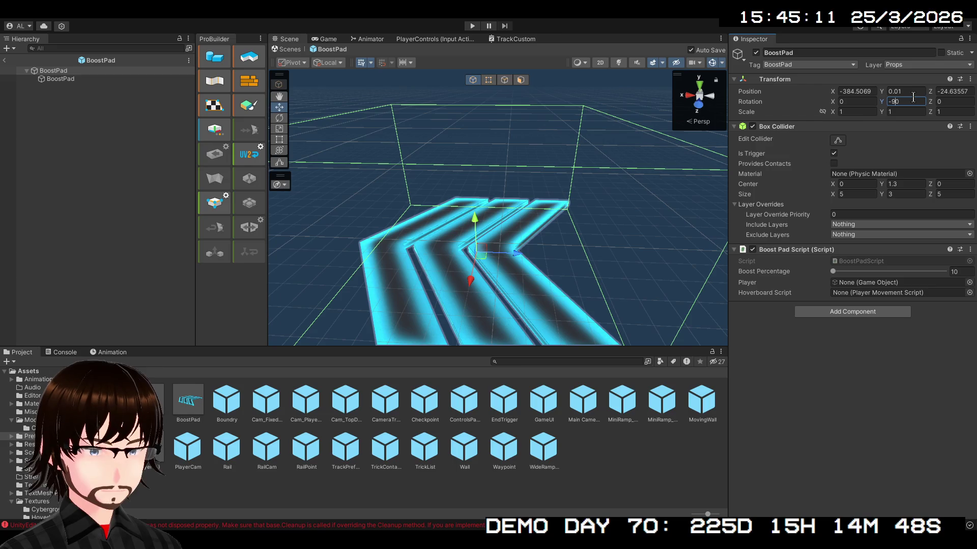
pyautogui.press('BackSpace')
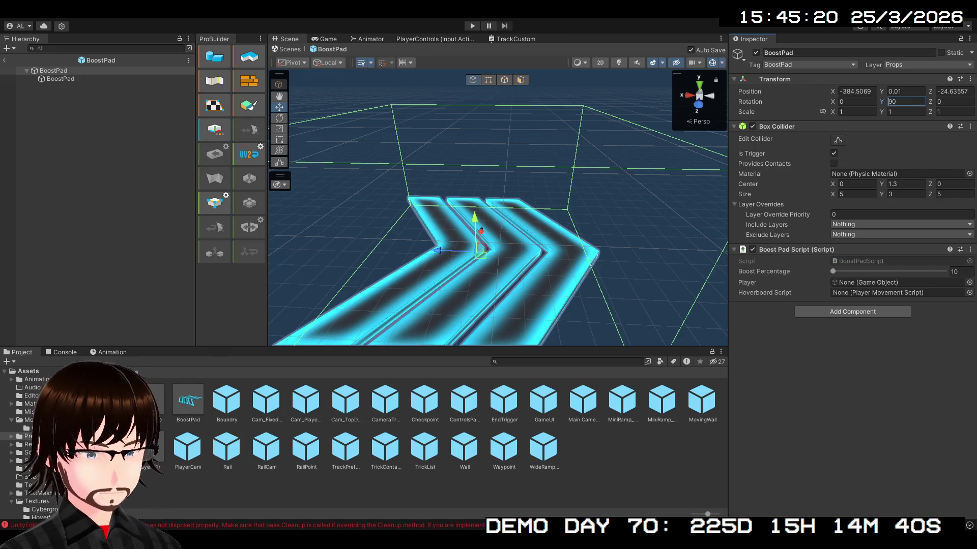
pyautogui.click(4, 61)
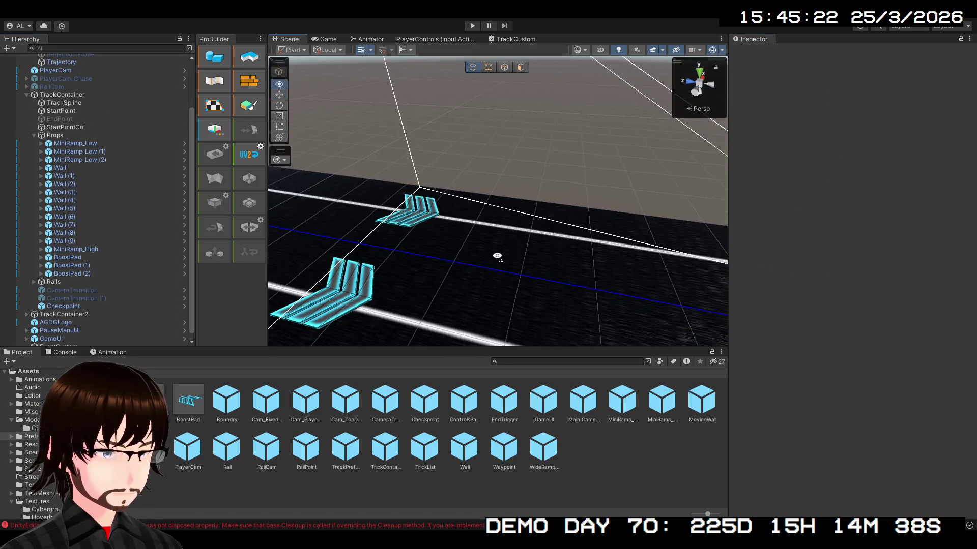
# Open the BoostPad prefab in Prefab Mode and move the view close to the pad.
pyautogui.moveTo(497, 254)
pyautogui.mouseDown()
pyautogui.moveTo(306, 234)
pyautogui.moveTo(617, 244)
pyautogui.moveTo(507, 263)
pyautogui.mouseUp()
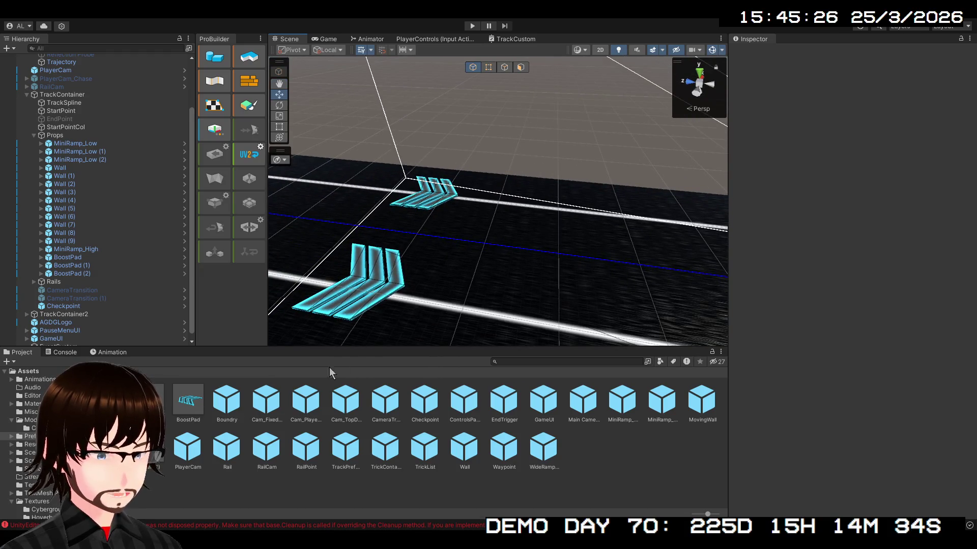
pyautogui.click(181, 406)
pyautogui.doubleClick(181, 406)
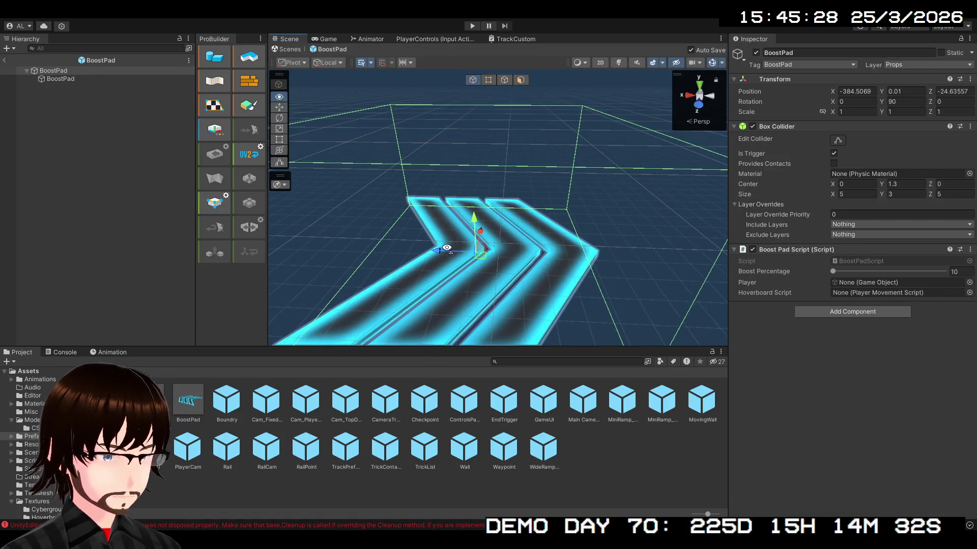
pyautogui.moveTo(442, 254)
pyautogui.mouseDown()
pyautogui.moveTo(576, 263)
pyautogui.moveTo(305, 341)
pyautogui.mouseUp()
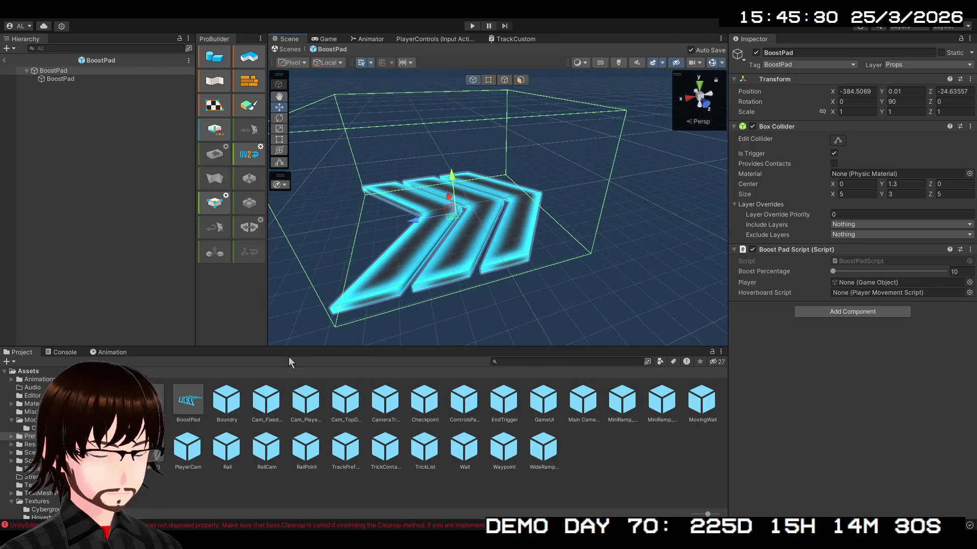
# Change the root's Y rotation to -90, then to 0, and select the child mesh.
pyautogui.click(893, 102)
pyautogui.write('-')
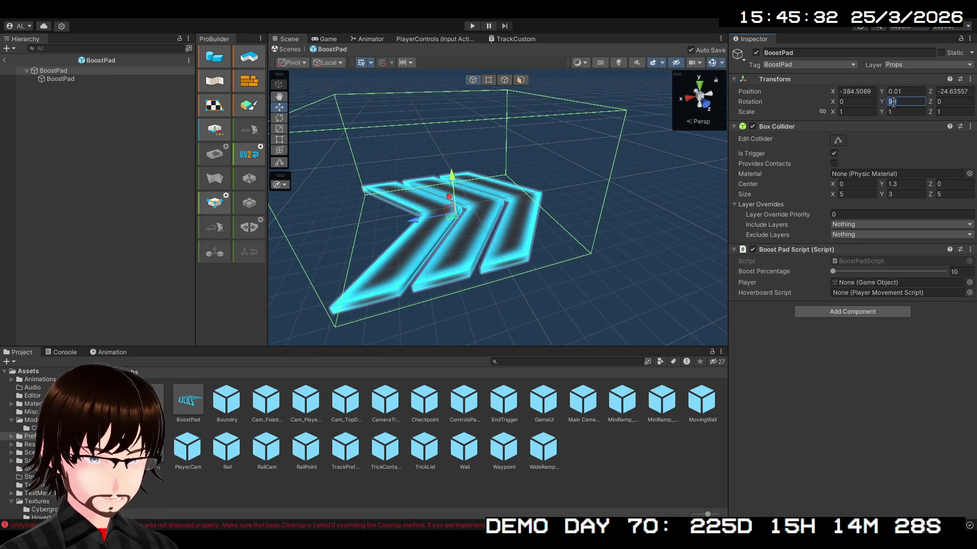
pyautogui.write('90')
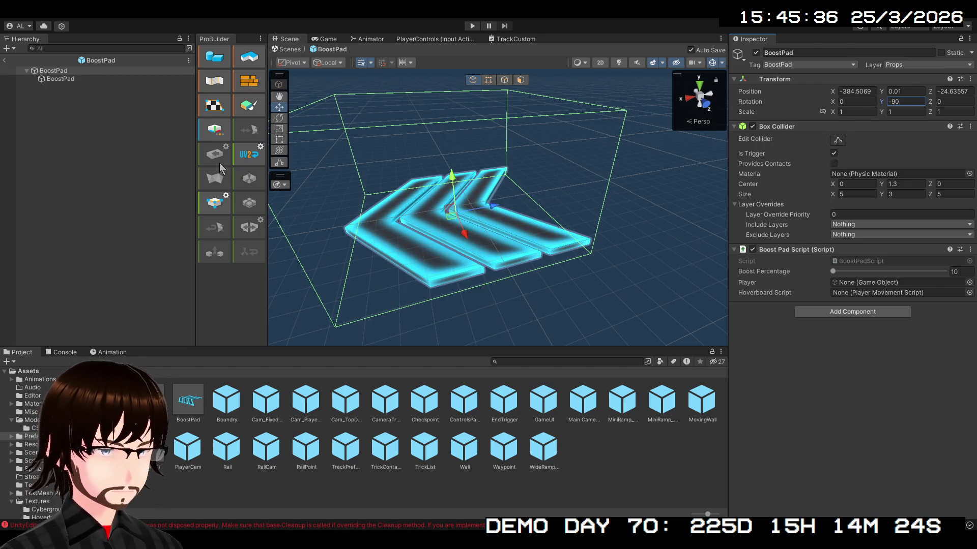
pyautogui.click(910, 101)
pyautogui.click(914, 100)
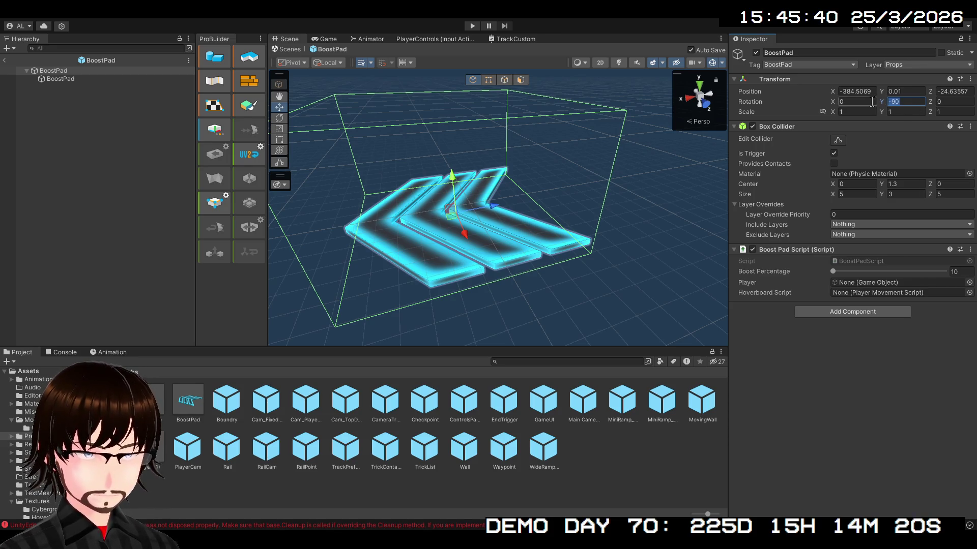
pyautogui.write('0')
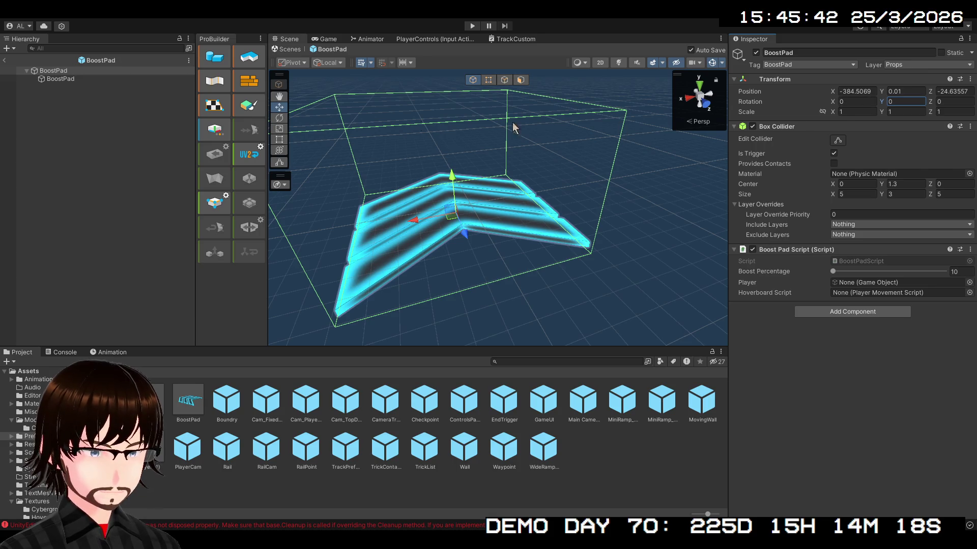
pyautogui.click(80, 79)
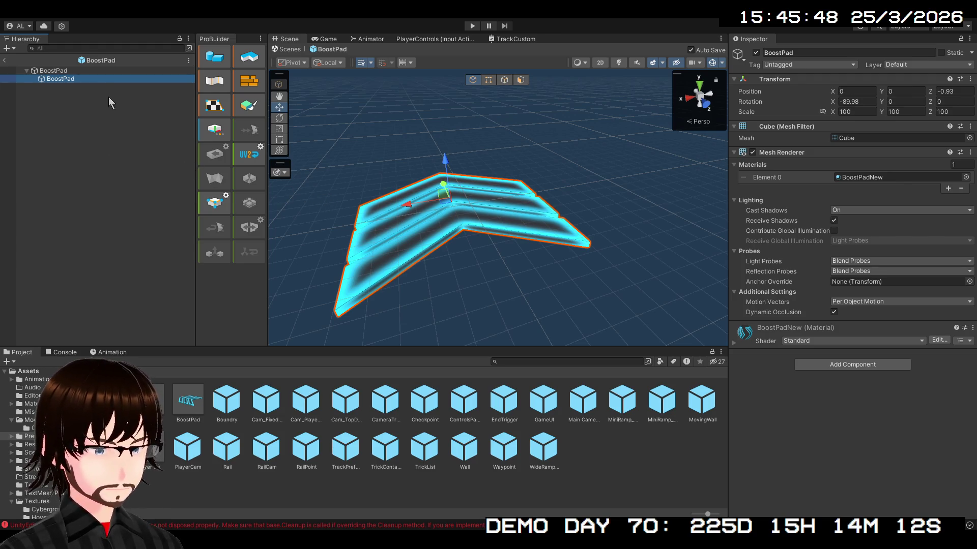
pyautogui.click(72, 71)
pyautogui.click(86, 86)
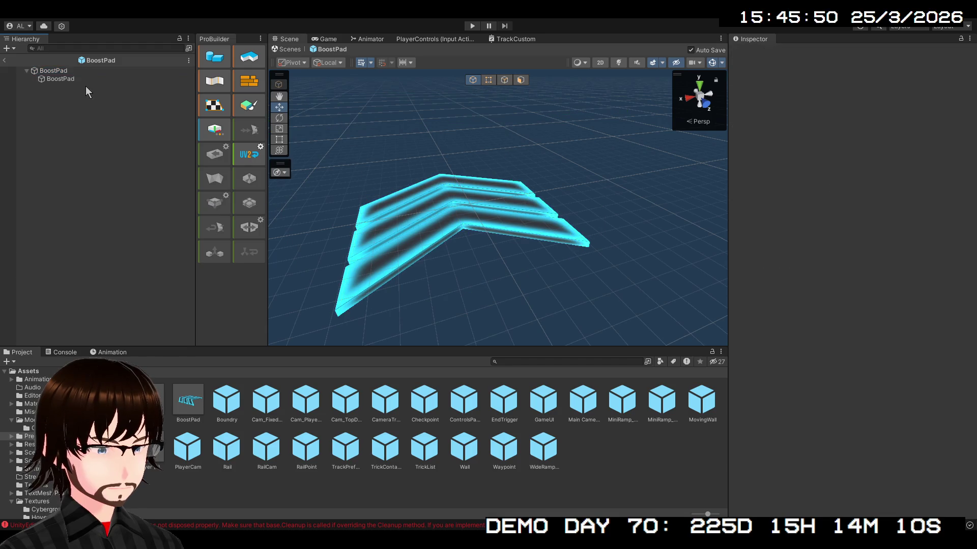
pyautogui.click(91, 80)
pyautogui.click(82, 70)
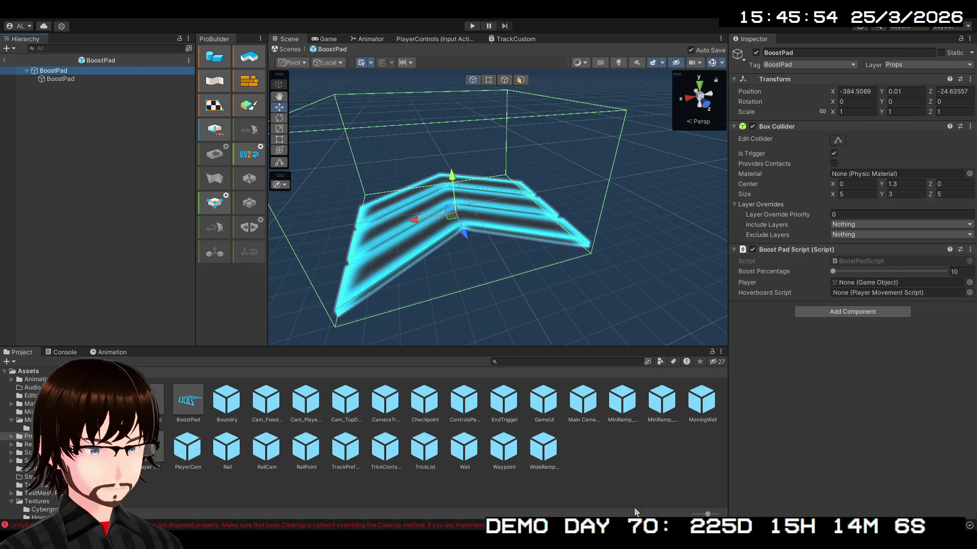
pyautogui.click(5, 60)
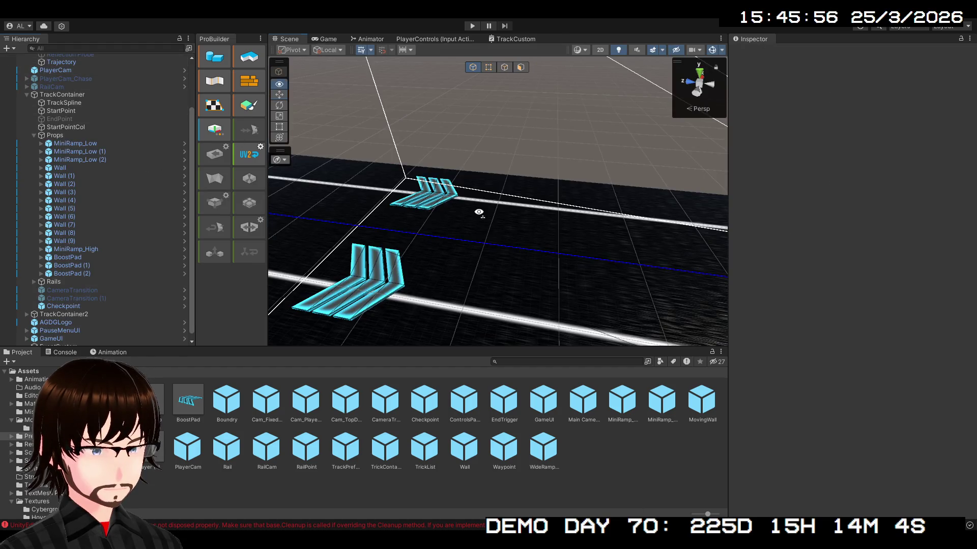
pyautogui.moveTo(475, 212)
pyautogui.mouseDown()
pyautogui.moveTo(356, 214)
pyautogui.moveTo(448, 244)
pyautogui.mouseUp()
pyautogui.click(460, 250)
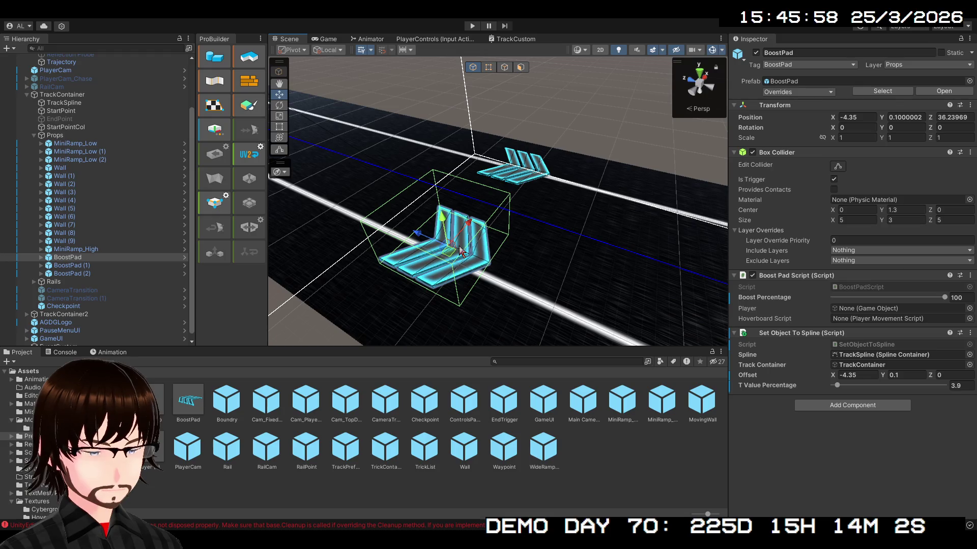
pyautogui.moveTo(579, 236)
pyautogui.mouseDown()
pyautogui.moveTo(828, 217)
pyautogui.moveTo(600, 218)
pyautogui.moveTo(592, 226)
pyautogui.mouseUp()
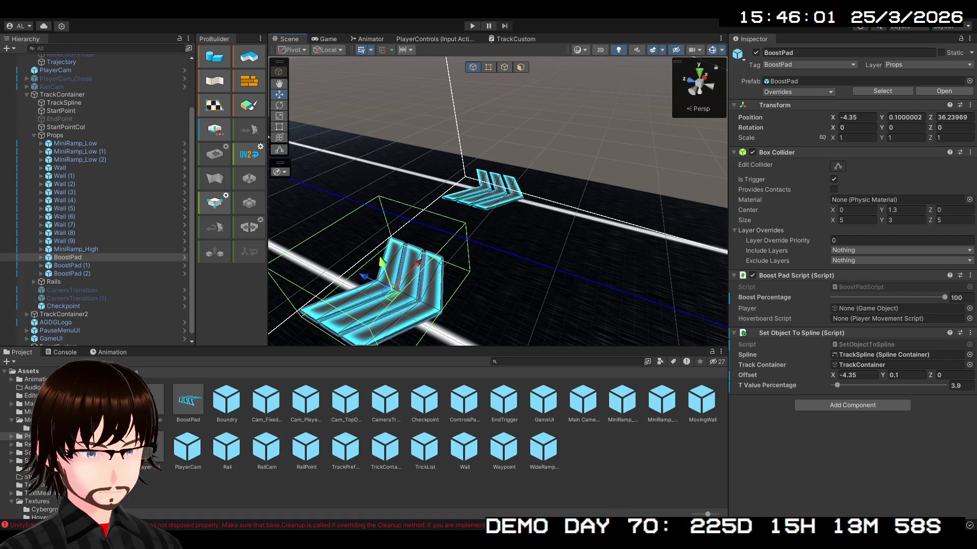
pyautogui.scroll(3, 112, 82)
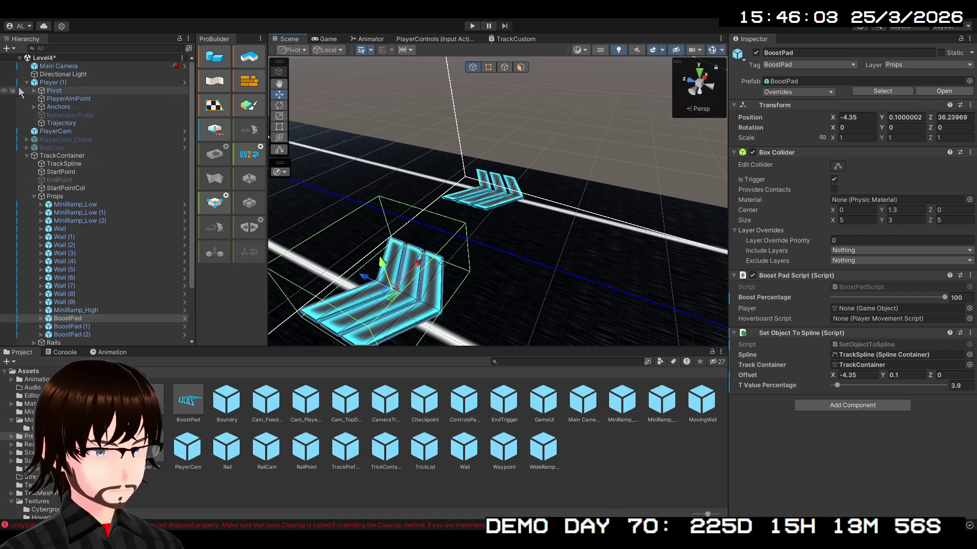
pyautogui.doubleClick(188, 401)
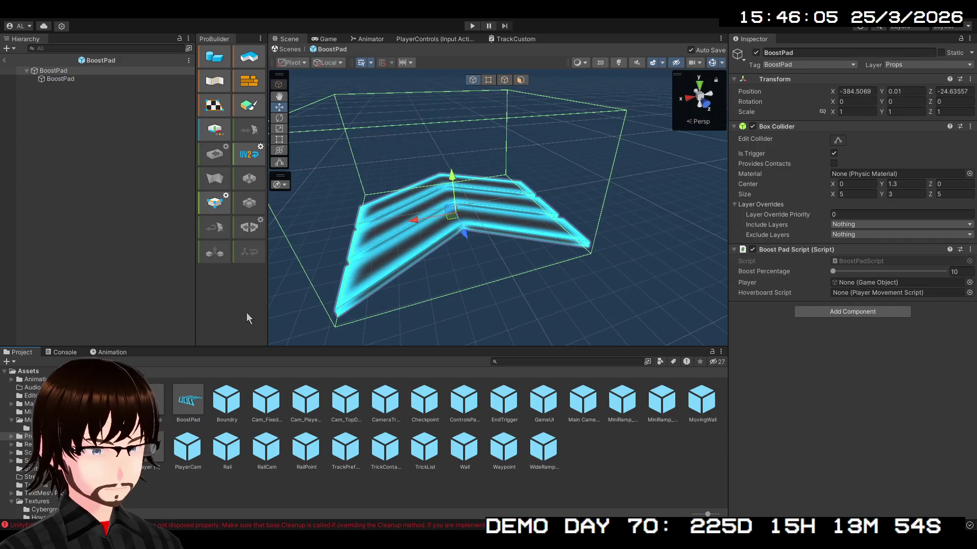
# Rotate the child BoostPad mesh to X -90 and Y 180.
pyautogui.click(77, 81)
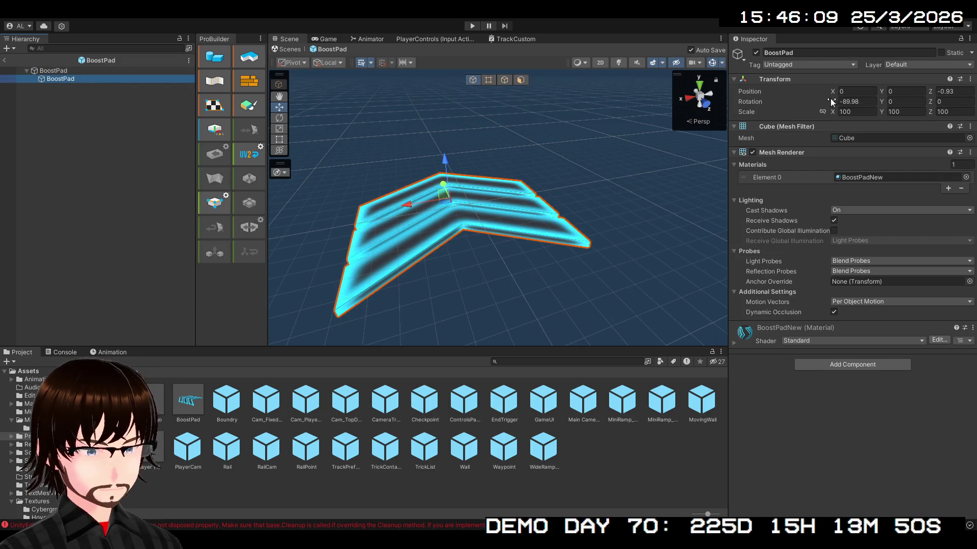
pyautogui.moveTo(846, 101)
pyautogui.mouseDown()
pyautogui.moveTo(779, 102)
pyautogui.moveTo(818, 103)
pyautogui.mouseUp()
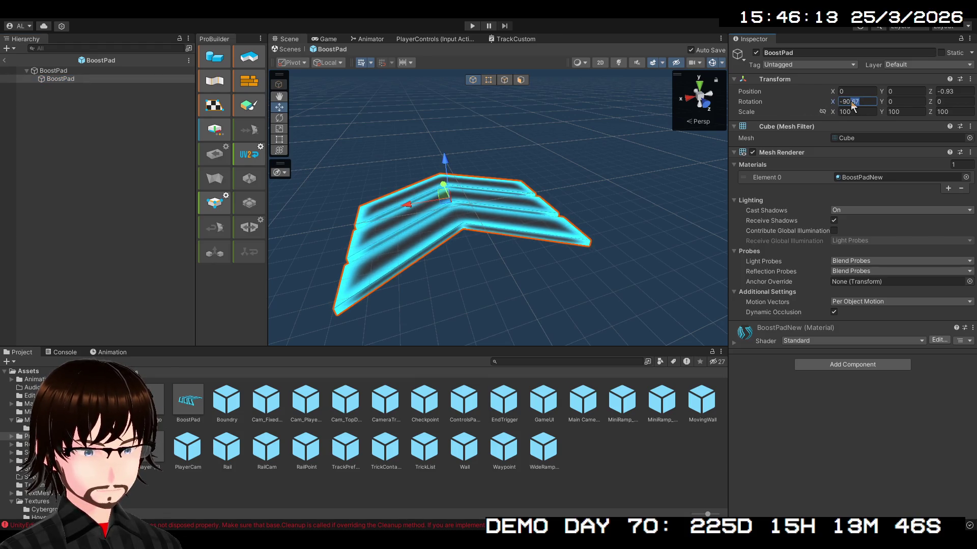
pyautogui.press('BackSpace')
pyautogui.moveTo(883, 101)
pyautogui.mouseDown()
pyautogui.moveTo(974, 104)
pyautogui.moveTo(30, 106)
pyautogui.moveTo(219, 128)
pyautogui.mouseUp()
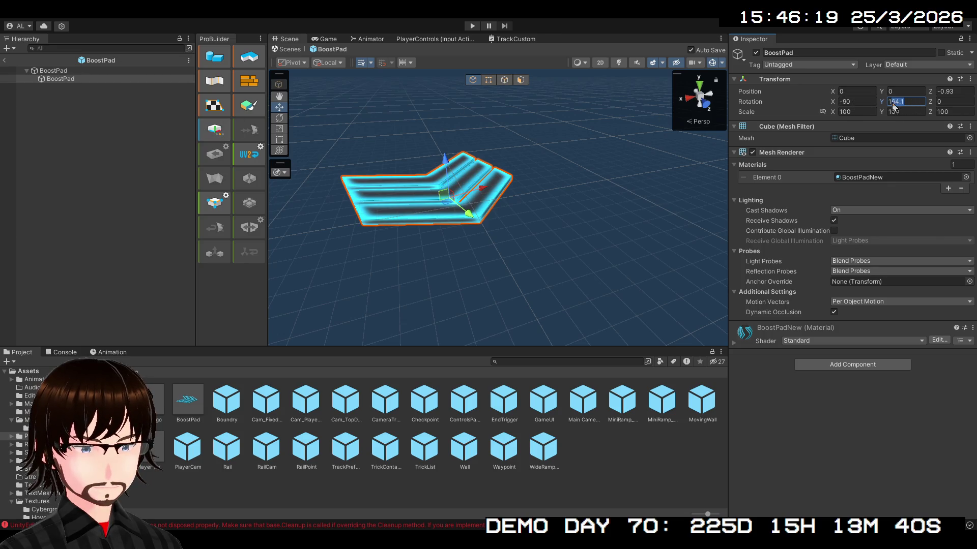
pyautogui.write('180')
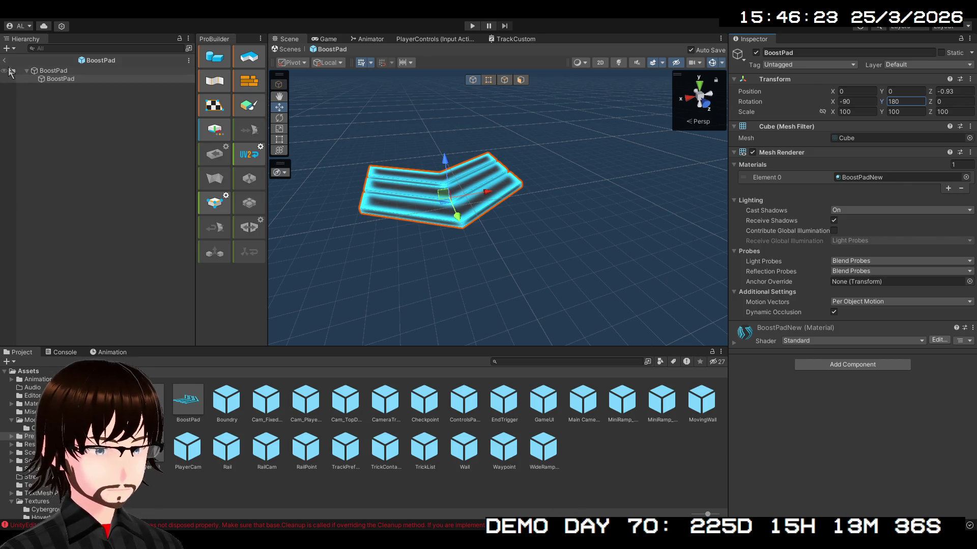
# Return to the level, view the re-aimed pads up close, and start Play mode.
pyautogui.click(4, 60)
pyautogui.moveTo(403, 193)
pyautogui.mouseDown()
pyautogui.moveTo(587, 185)
pyautogui.moveTo(458, 203)
pyautogui.moveTo(356, 193)
pyautogui.mouseUp()
pyautogui.moveTo(457, 204)
pyautogui.mouseDown()
pyautogui.moveTo(573, 168)
pyautogui.moveTo(383, 150)
pyautogui.moveTo(488, 178)
pyautogui.mouseUp()
pyautogui.click(476, 25)
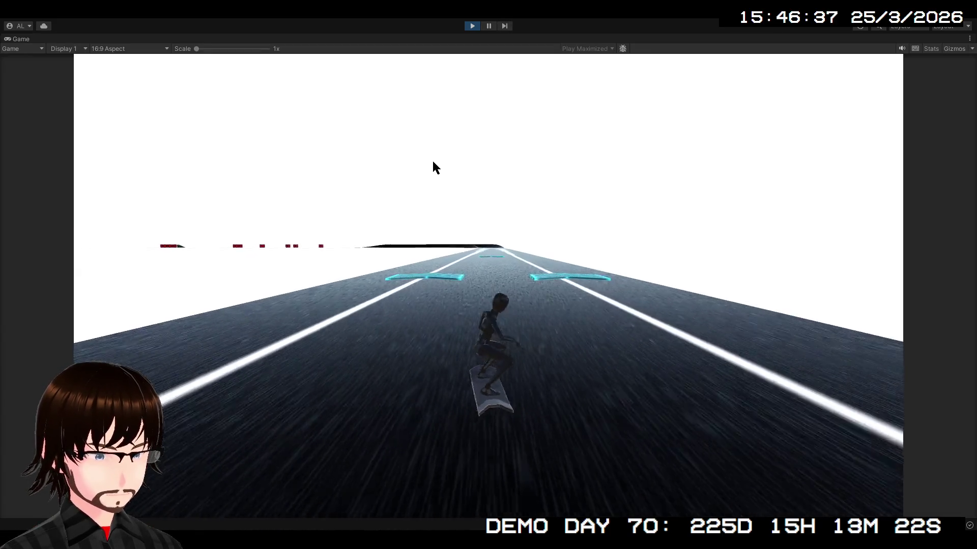
# Steer the skater left, end the test run, and select the Player's Reflection Probe.
pyautogui.press('Left')
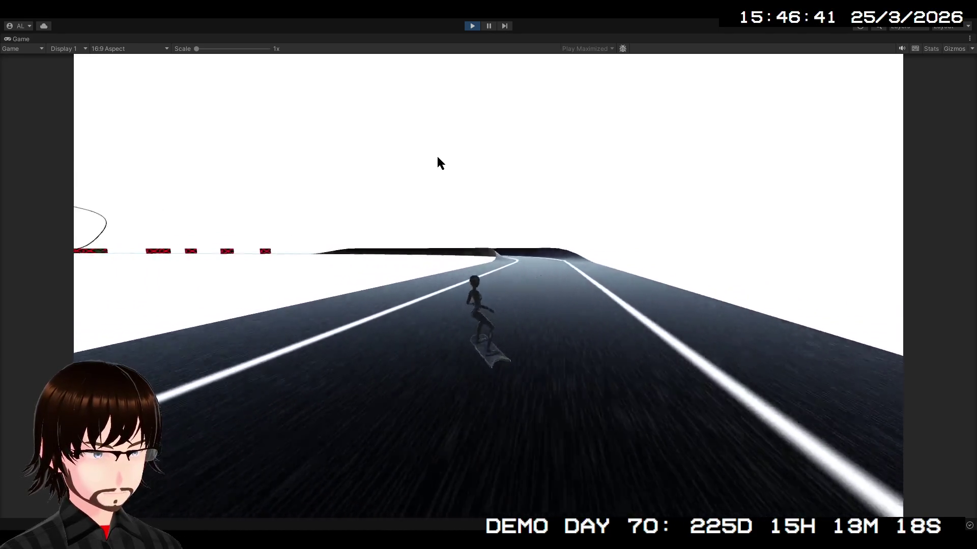
pyautogui.click(471, 26)
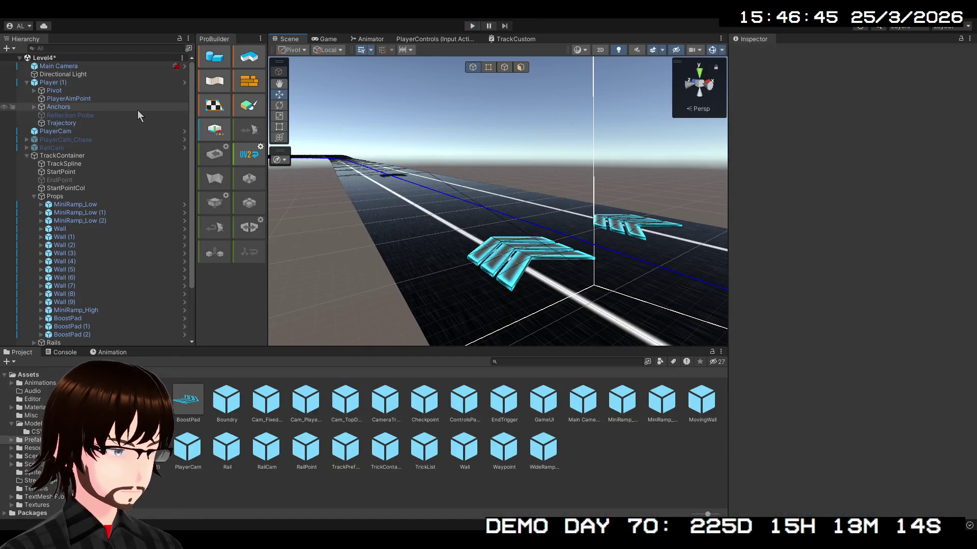
pyautogui.click(136, 114)
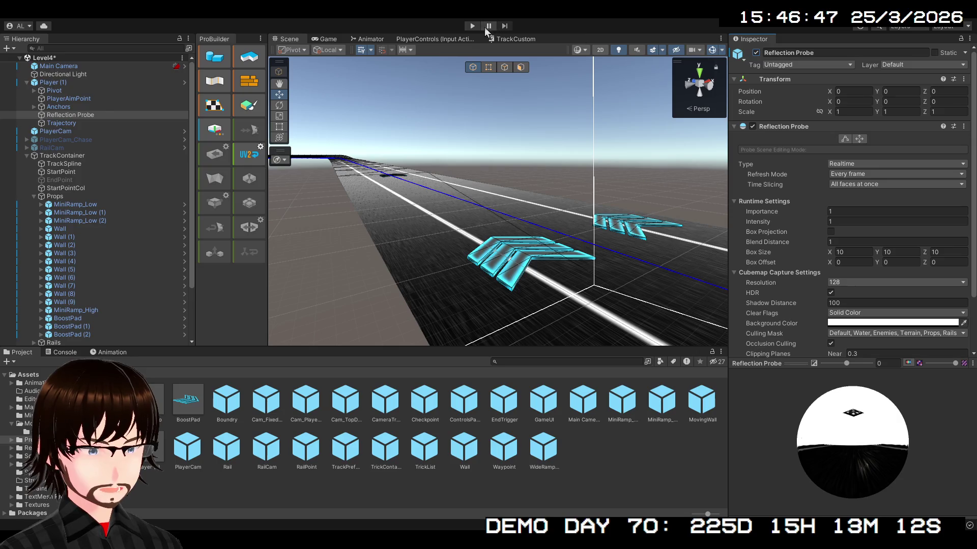
# Run the level in Play mode to test it, then stop the run.
pyautogui.click(472, 26)
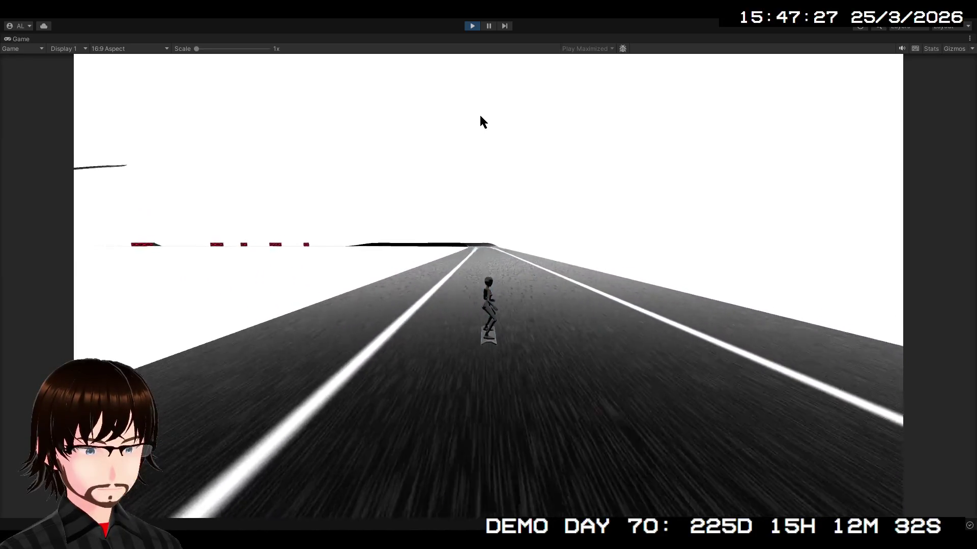
pyautogui.click(471, 26)
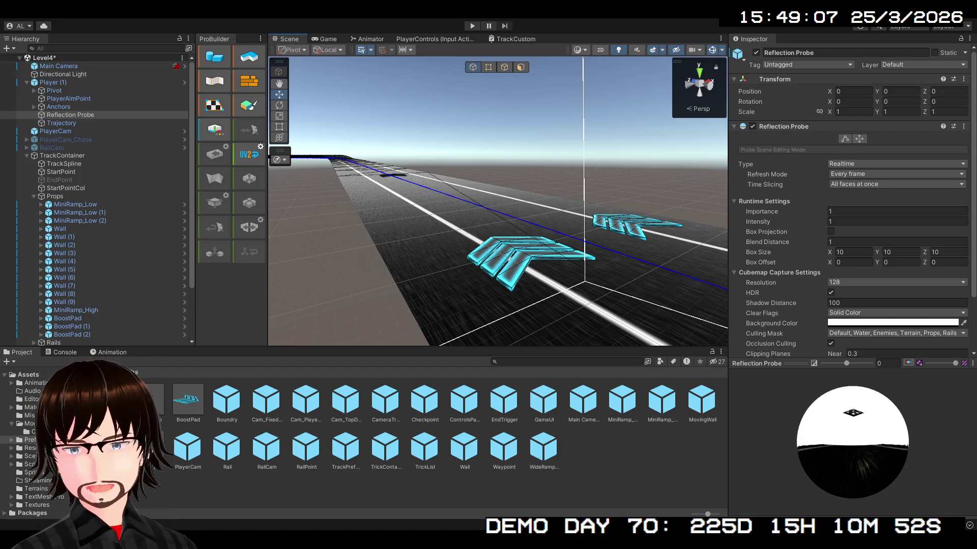
# Orbit the Scene view to look down the track at the chevron boost pads.
pyautogui.press('q')
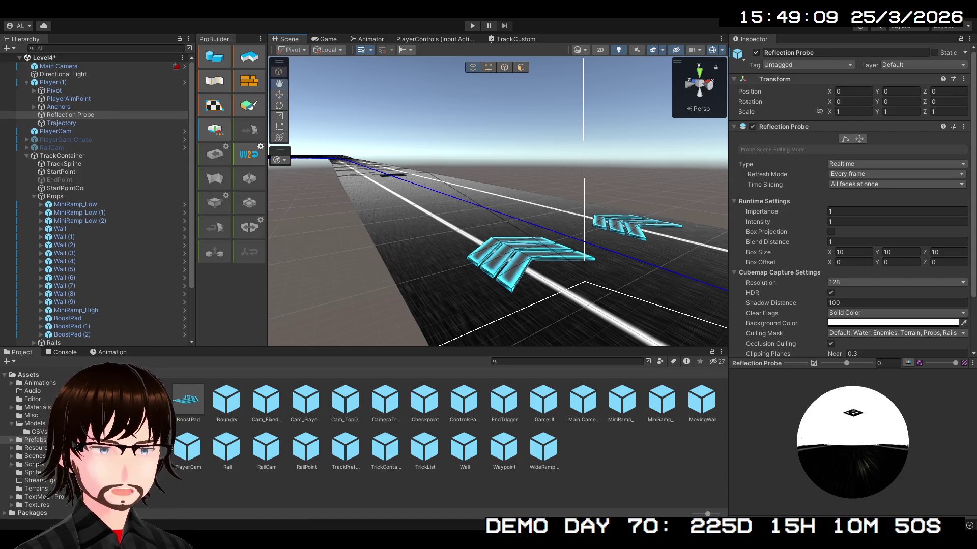
pyautogui.moveTo(443, 127)
pyautogui.mouseDown()
pyautogui.moveTo(478, 166)
pyautogui.moveTo(549, 195)
pyautogui.mouseUp()
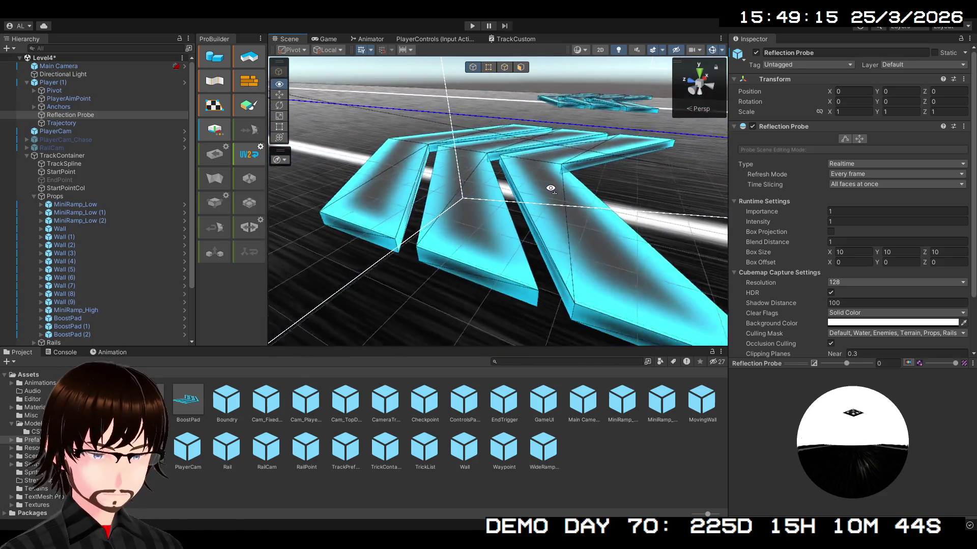
pyautogui.press('w')
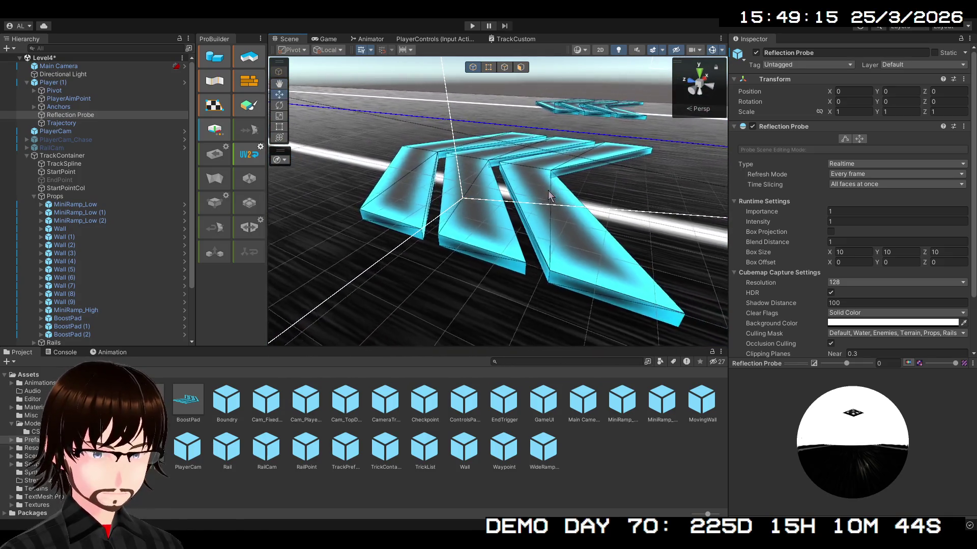
# Select BoostPadNew in Assets > Materials, move closer to the pads, and start Play mode.
pyautogui.click(28, 374)
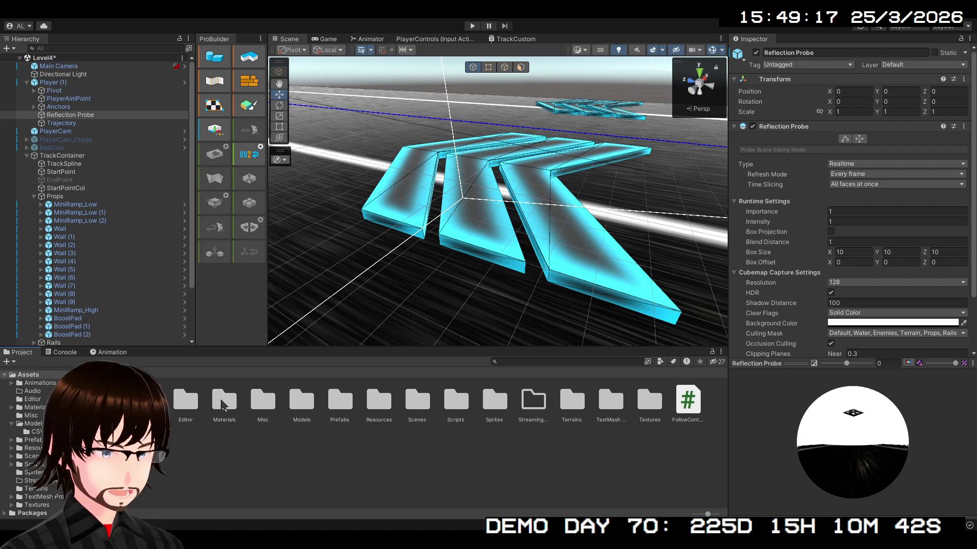
pyautogui.click(34, 407)
pyautogui.click(224, 400)
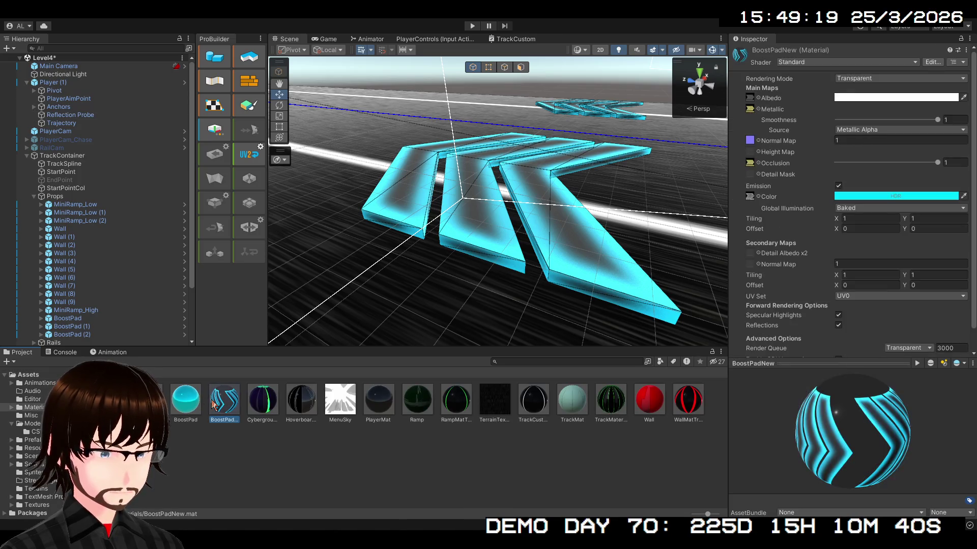
pyautogui.click(865, 109)
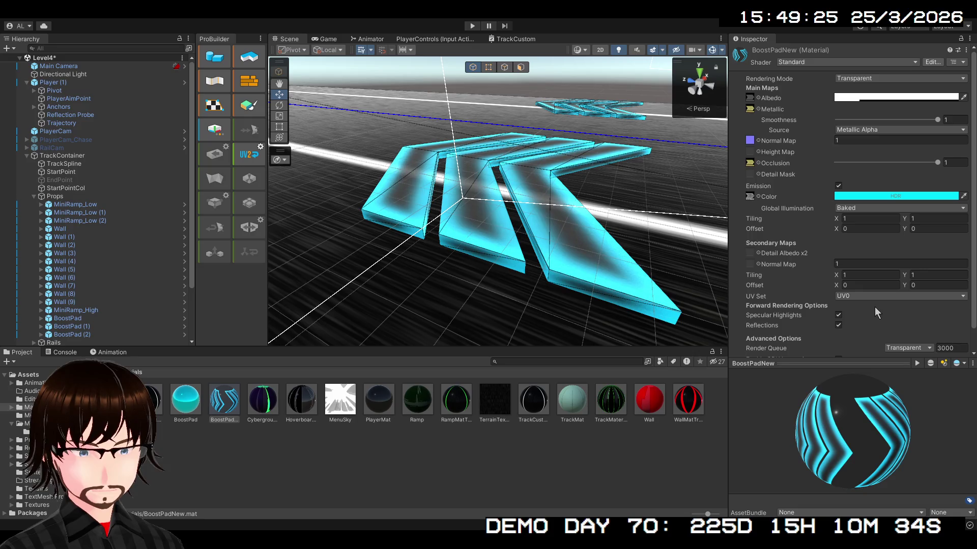
pyautogui.moveTo(615, 237)
pyautogui.mouseDown()
pyautogui.moveTo(596, 242)
pyautogui.moveTo(575, 212)
pyautogui.mouseUp()
pyautogui.click(475, 24)
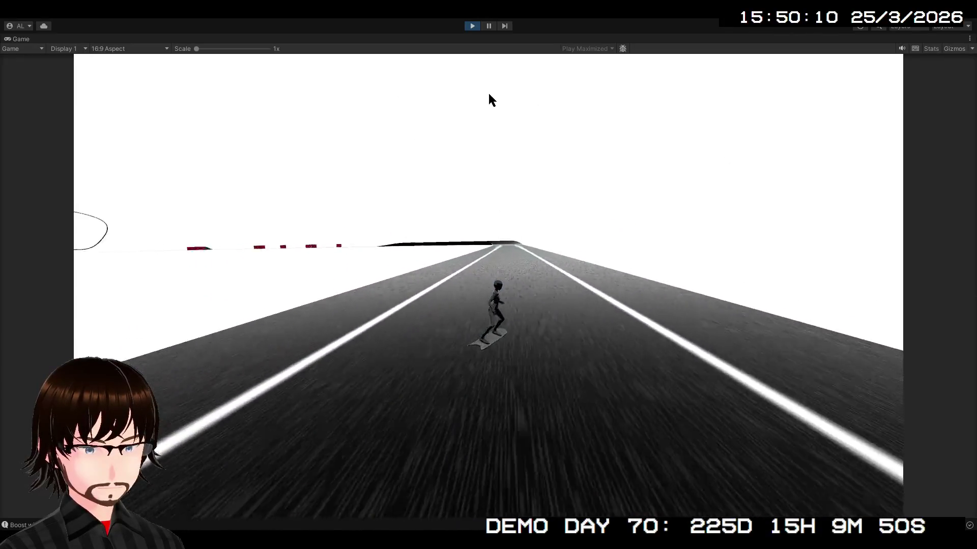
# Stop the test run to return to the editor.
pyautogui.click(470, 27)
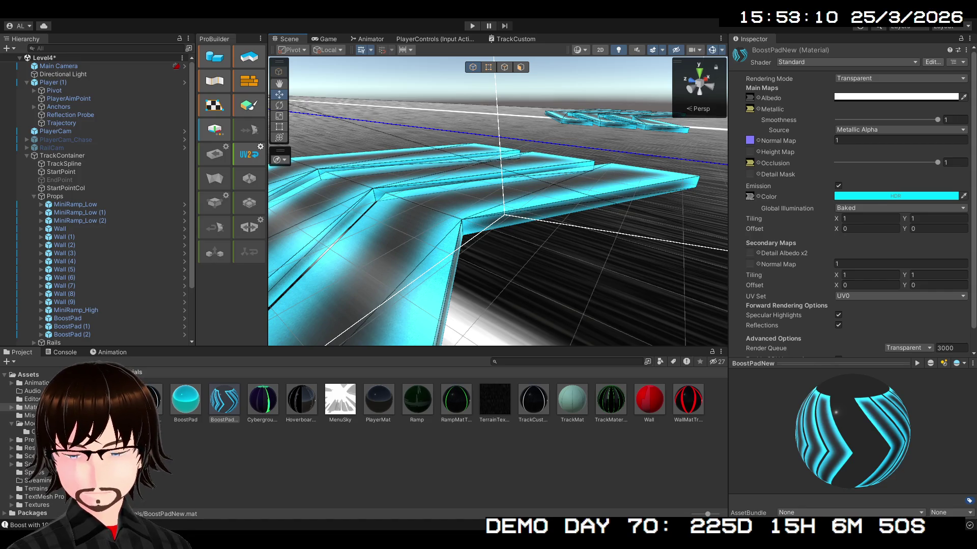
pyautogui.moveTo(565, 221)
pyautogui.mouseDown()
pyautogui.moveTo(575, 224)
pyautogui.moveTo(551, 233)
pyautogui.moveTo(551, 220)
pyautogui.moveTo(801, 273)
pyautogui.moveTo(936, 277)
pyautogui.moveTo(819, 234)
pyautogui.moveTo(687, 233)
pyautogui.moveTo(718, 226)
pyautogui.moveTo(697, 216)
pyautogui.moveTo(606, 209)
pyautogui.moveTo(512, 234)
pyautogui.moveTo(420, 234)
pyautogui.moveTo(603, 226)
pyautogui.mouseUp()
pyautogui.moveTo(658, 224)
pyautogui.mouseDown()
pyautogui.moveTo(613, 227)
pyautogui.moveTo(671, 230)
pyautogui.mouseUp()
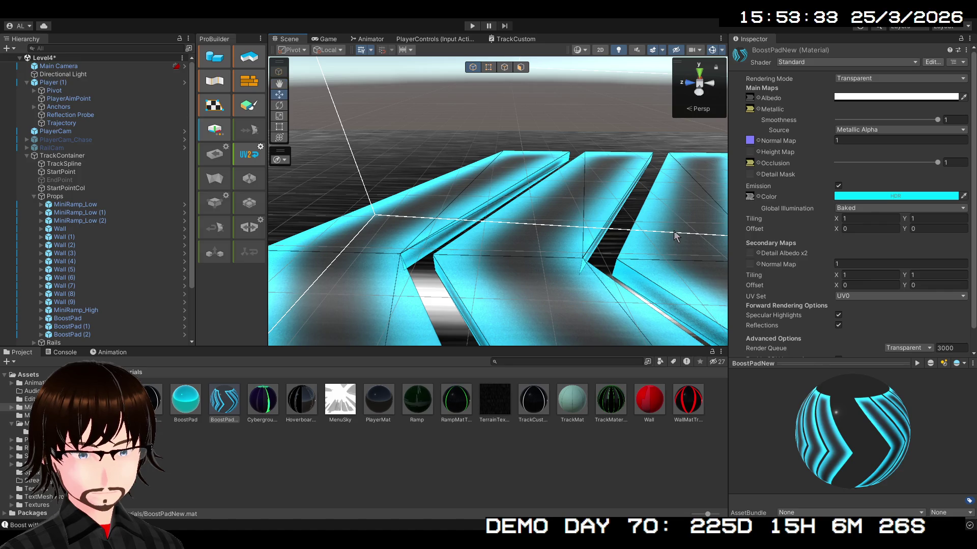
pyautogui.click(854, 79)
pyautogui.click(854, 90)
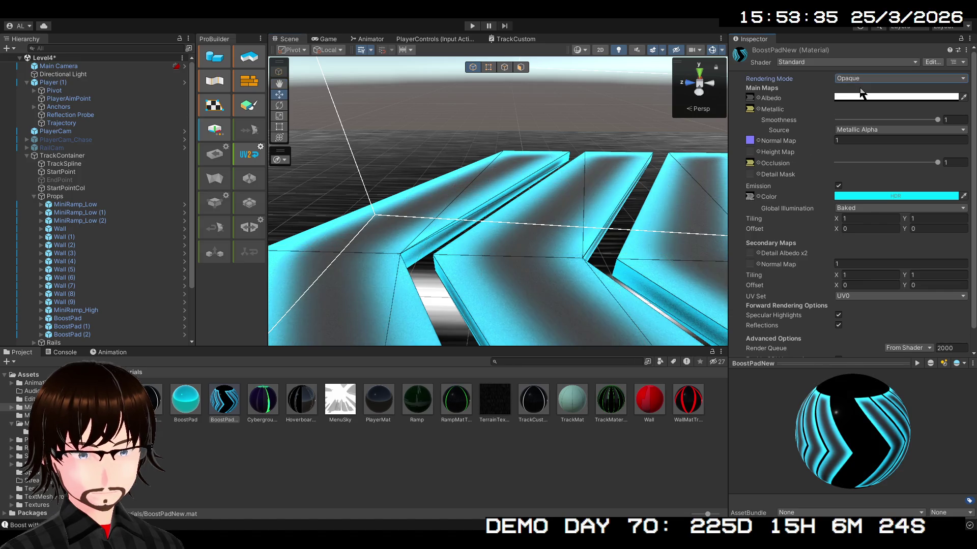
pyautogui.moveTo(628, 191)
pyautogui.mouseDown()
pyautogui.moveTo(599, 219)
pyautogui.moveTo(641, 247)
pyautogui.moveTo(734, 228)
pyautogui.moveTo(714, 217)
pyautogui.moveTo(808, 167)
pyautogui.mouseUp()
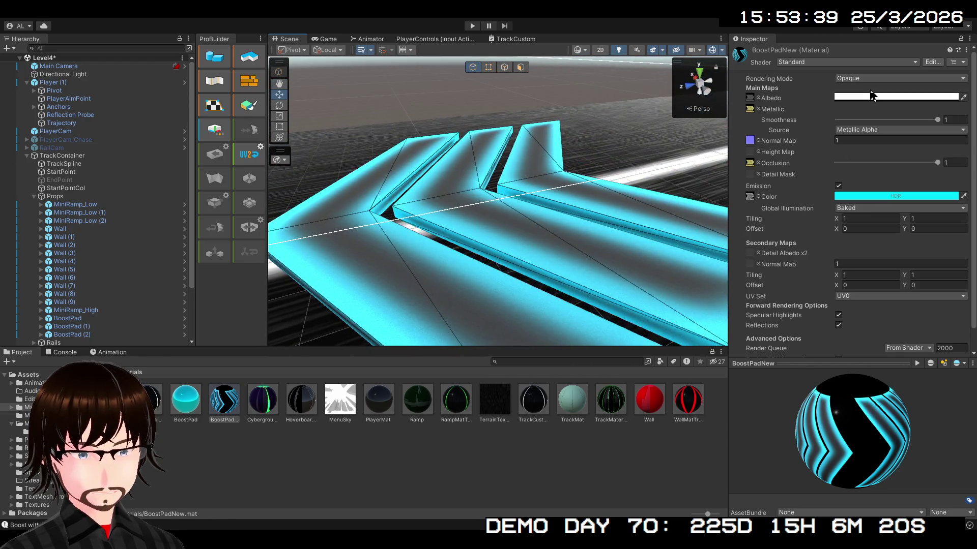
pyautogui.click(838, 80)
pyautogui.click(862, 120)
pyautogui.moveTo(588, 182)
pyautogui.mouseDown()
pyautogui.moveTo(602, 195)
pyautogui.moveTo(575, 183)
pyautogui.moveTo(563, 164)
pyautogui.moveTo(399, 177)
pyautogui.moveTo(634, 191)
pyautogui.mouseUp()
pyautogui.click(881, 132)
pyautogui.click(874, 153)
pyautogui.moveTo(514, 204)
pyautogui.mouseDown()
pyautogui.moveTo(509, 227)
pyautogui.moveTo(482, 208)
pyautogui.moveTo(503, 204)
pyautogui.mouseUp()
pyautogui.click(856, 131)
pyautogui.click(860, 140)
pyautogui.moveTo(623, 180); pyautogui.dragTo(623, 181)
pyautogui.moveTo(863, 451)
pyautogui.mouseDown()
pyautogui.moveTo(770, 434)
pyautogui.moveTo(746, 440)
pyautogui.moveTo(842, 435)
pyautogui.moveTo(945, 480)
pyautogui.moveTo(892, 369)
pyautogui.moveTo(894, 335)
pyautogui.mouseUp()
pyautogui.moveTo(602, 255)
pyautogui.mouseDown()
pyautogui.moveTo(480, 227)
pyautogui.moveTo(436, 185)
pyautogui.moveTo(402, 203)
pyautogui.moveTo(363, 176)
pyautogui.moveTo(344, 186)
pyautogui.moveTo(398, 193)
pyautogui.mouseUp()
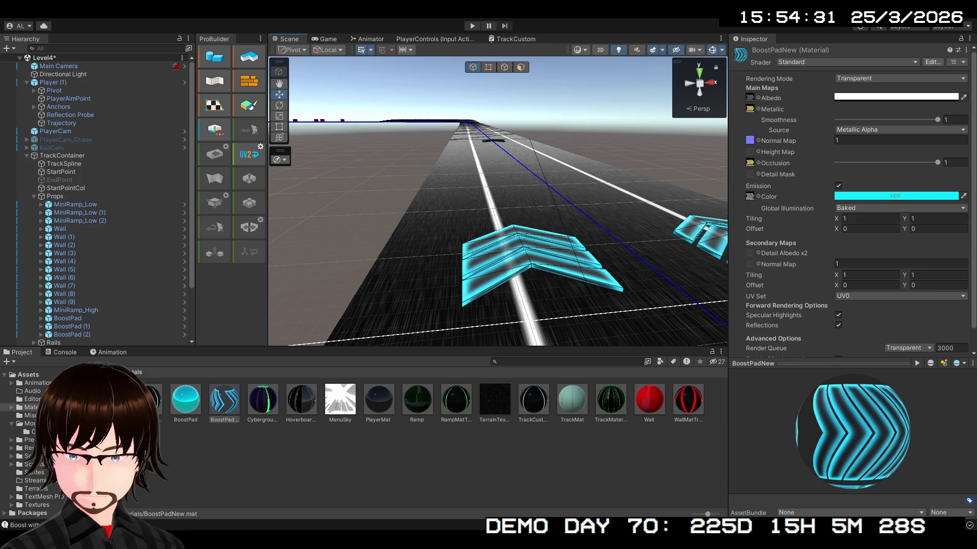
# Orbit around the glowing boost pads and deselect BoostPadNew in the Project panel.
pyautogui.moveTo(560, 204)
pyautogui.mouseDown()
pyautogui.moveTo(792, 200)
pyautogui.moveTo(444, 258)
pyautogui.moveTo(555, 262)
pyautogui.mouseUp()
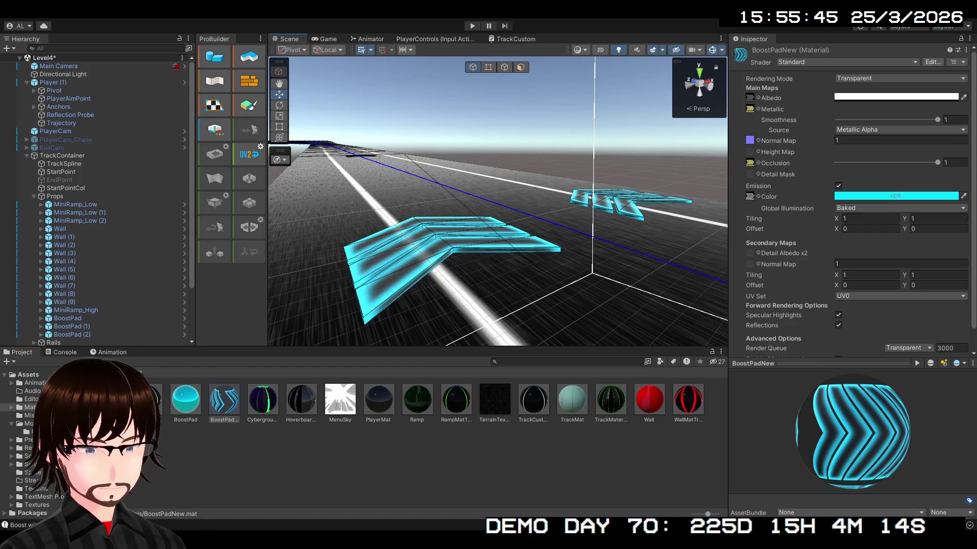
pyautogui.moveTo(539, 167); pyautogui.dragTo(510, 189)
pyautogui.click(279, 447)
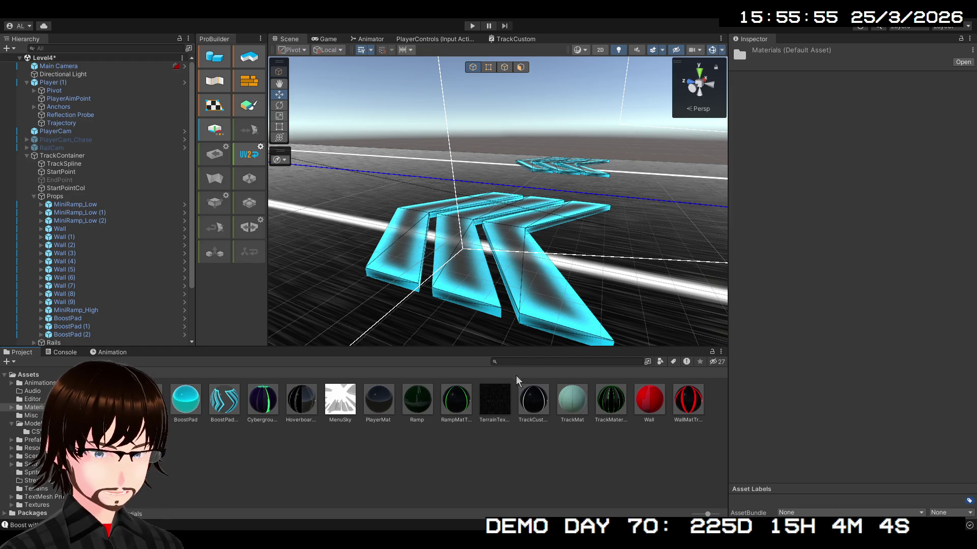
# With TrackCustom open, select BoostPadNew and compile its Standard shader to view the generated code.
pyautogui.click(353, 491)
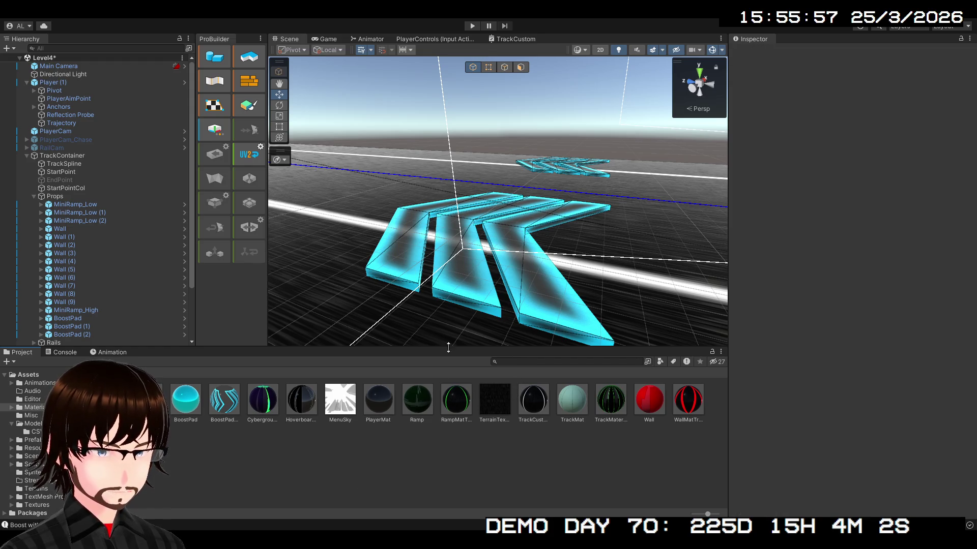
pyautogui.click(505, 41)
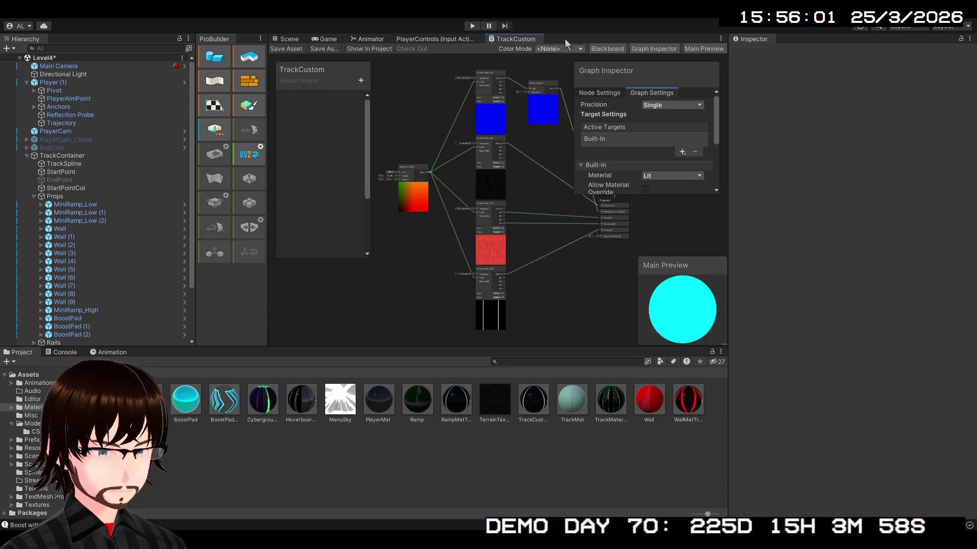
pyautogui.click(225, 405)
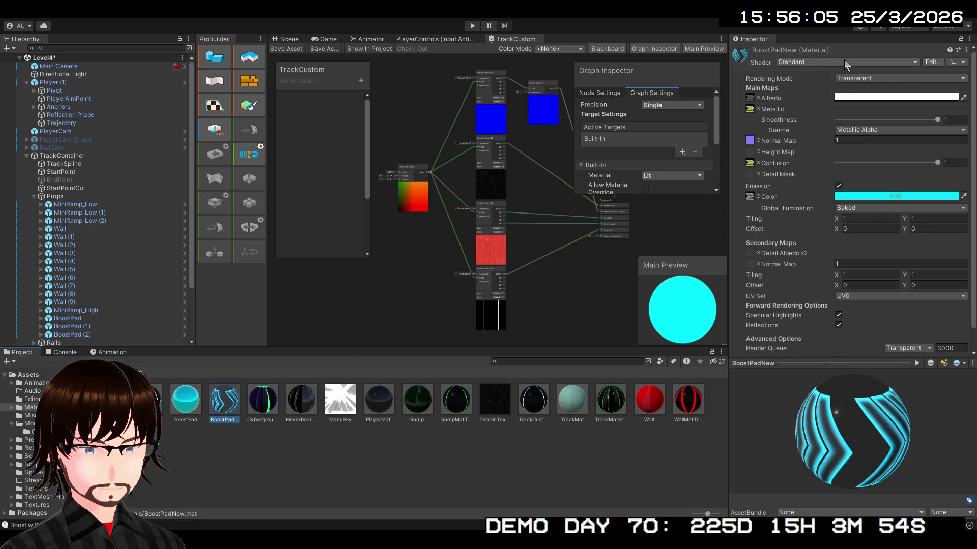
pyautogui.click(930, 62)
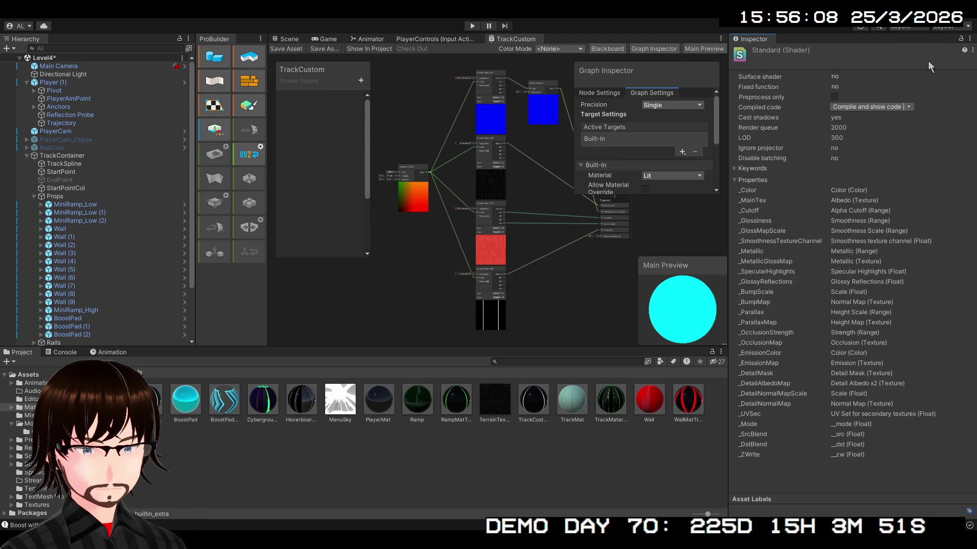
pyautogui.click(866, 106)
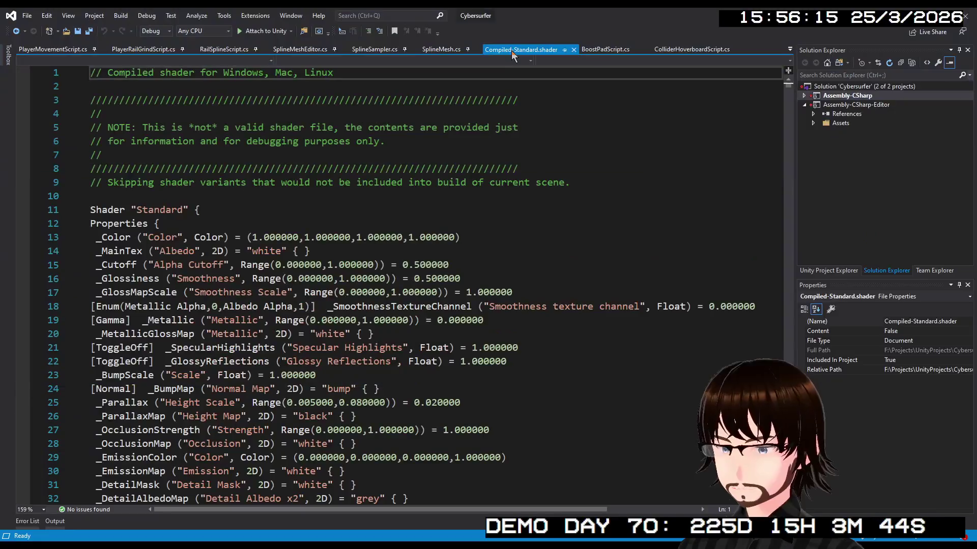
# Close Compiled-Standard.shader in Visual Studio and view the Standard shader's compiled code from Unity's Inspector.
pyautogui.middleClick(511, 49)
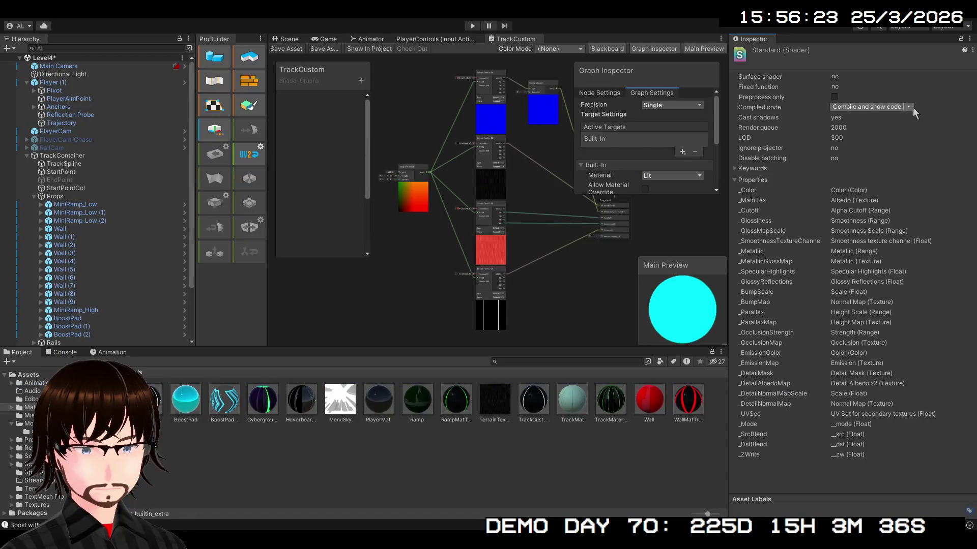
pyautogui.click(910, 107)
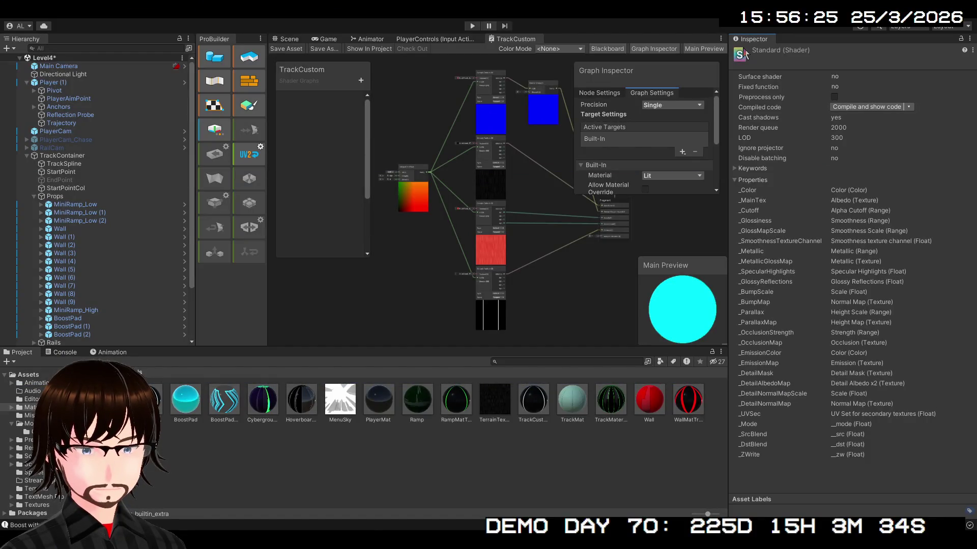
pyautogui.click(223, 400)
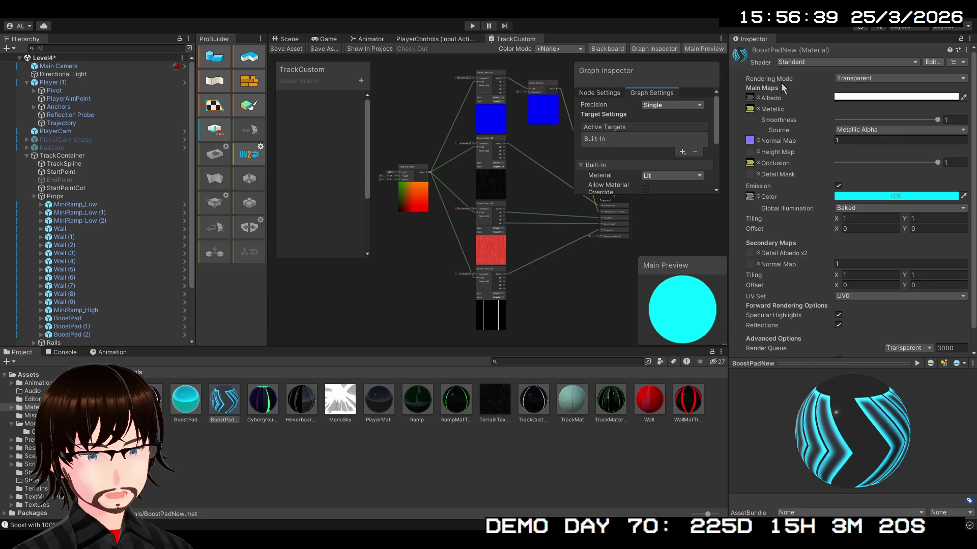
pyautogui.click(489, 453)
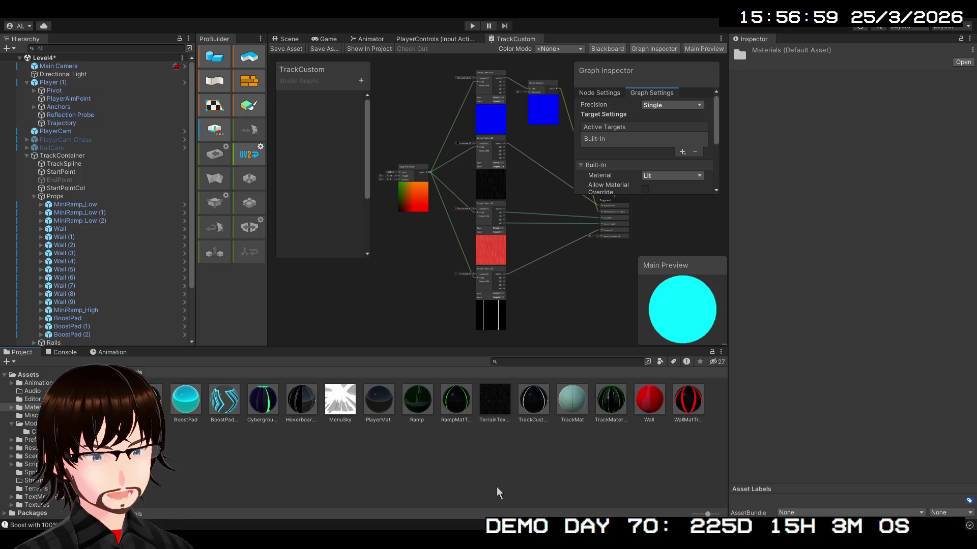
pyautogui.click(385, 444)
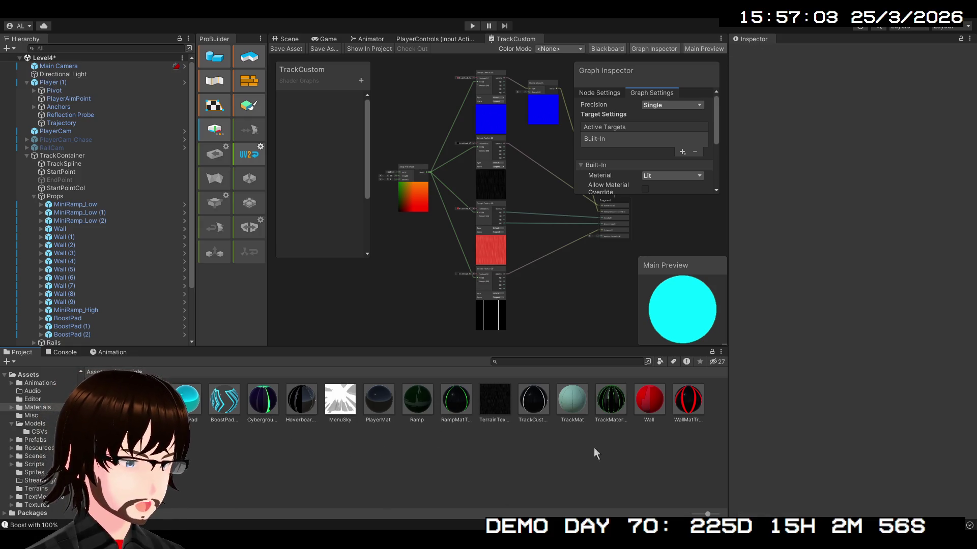
pyautogui.click(545, 407)
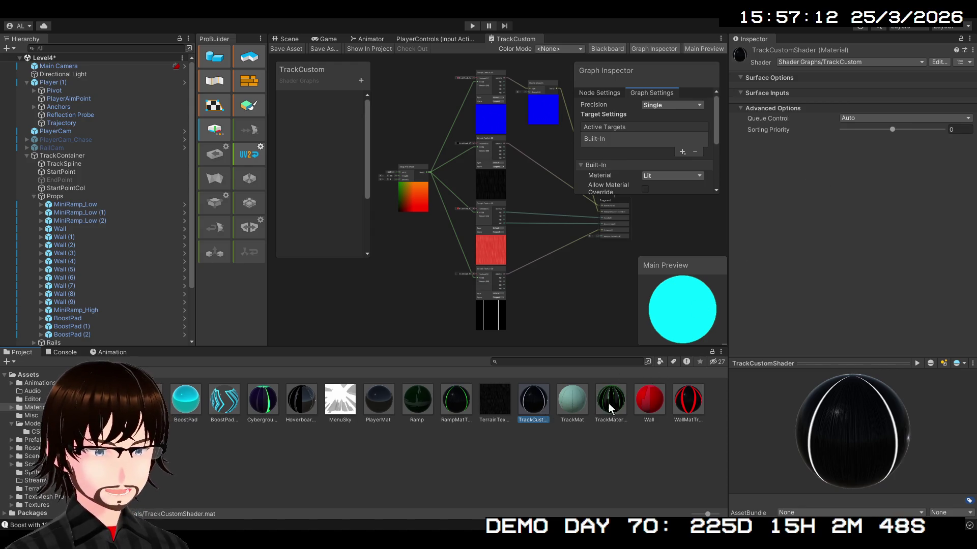
pyautogui.click(457, 450)
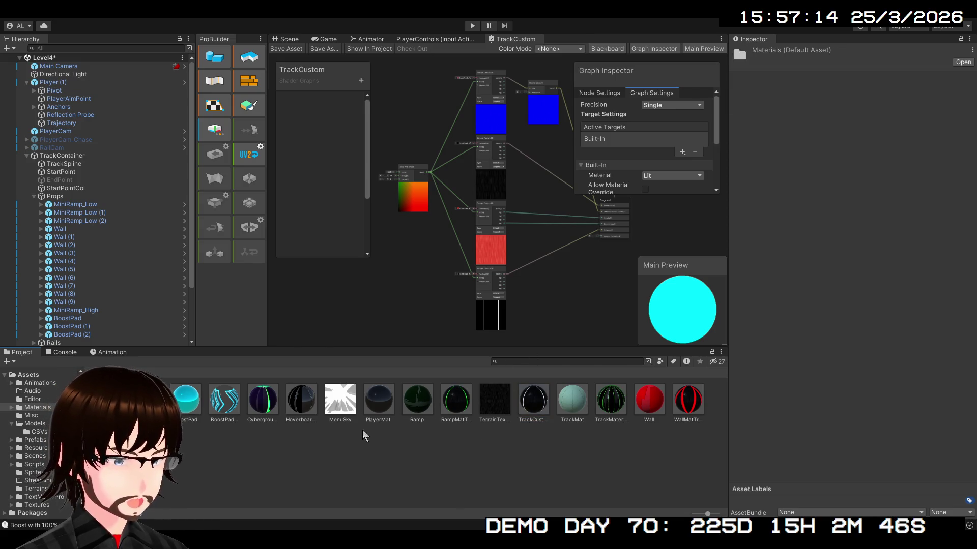
pyautogui.click(224, 401)
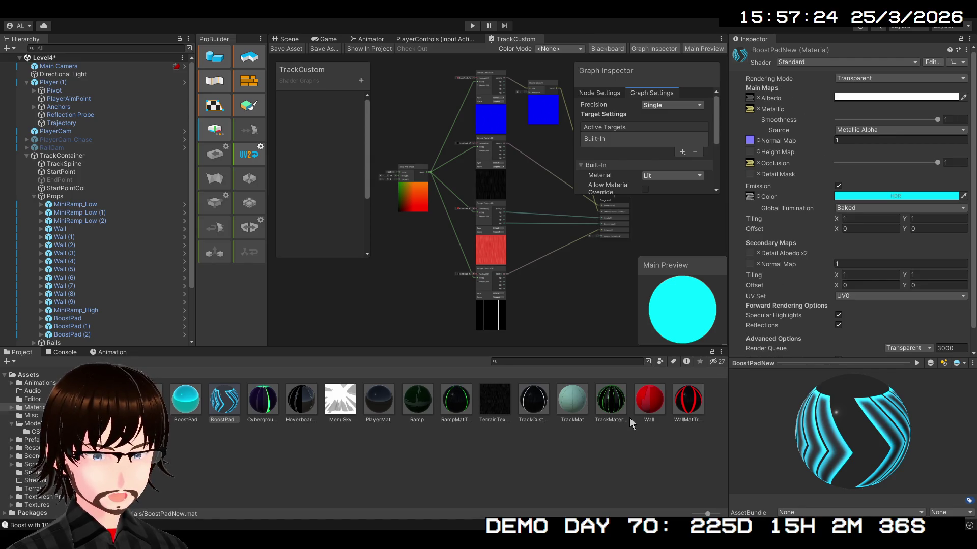
pyautogui.click(587, 453)
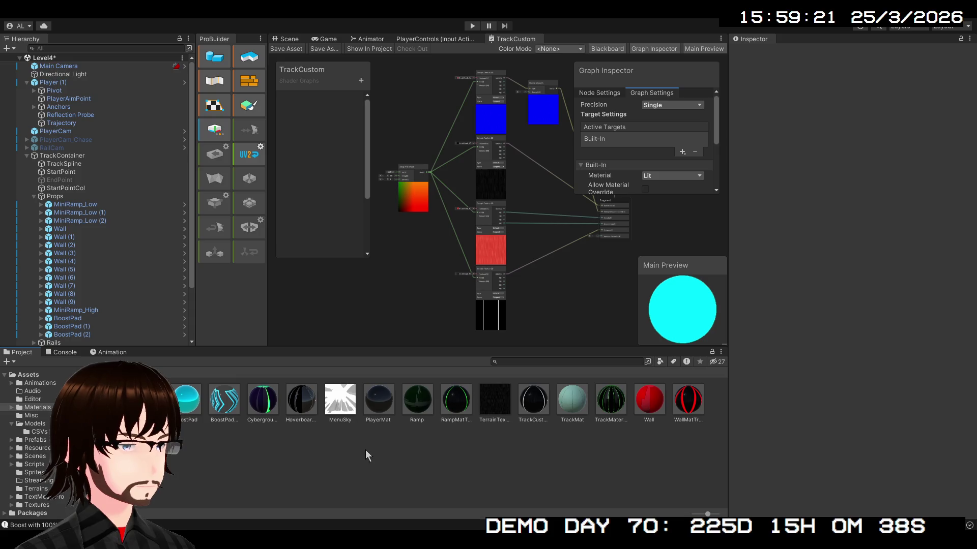
pyautogui.click(278, 463)
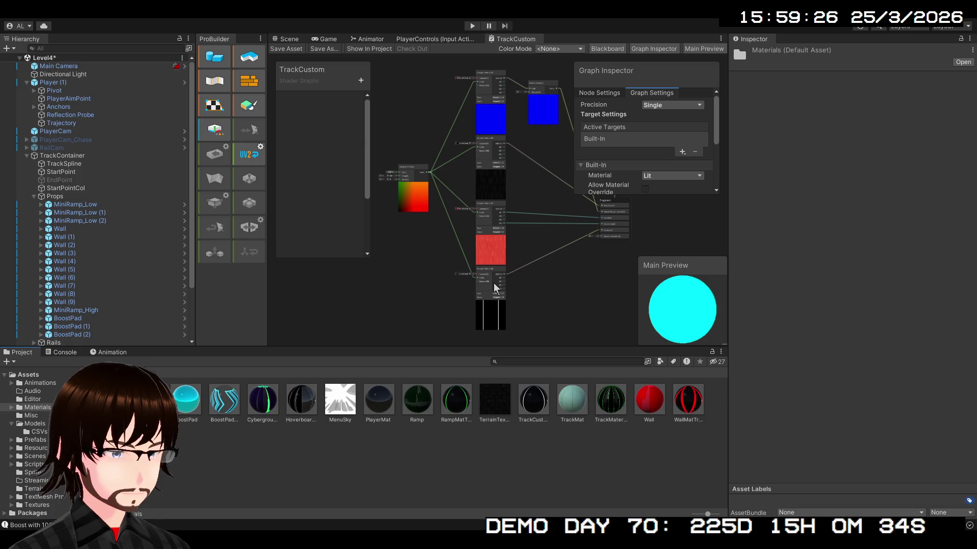
# Confirm the New Material name and assign the TrackCustom shader graph to it.
pyautogui.press('Return')
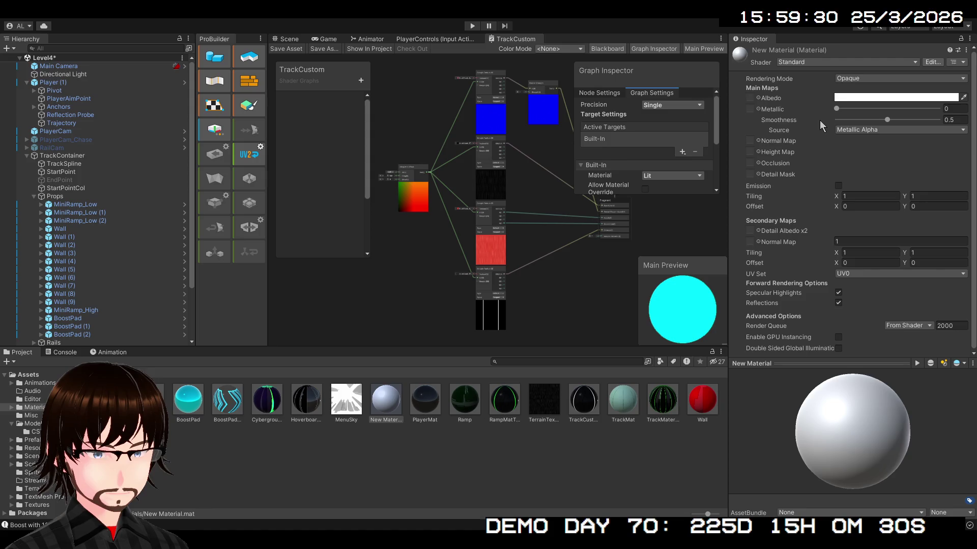
pyautogui.moveTo(583, 399); pyautogui.dragTo(812, 94)
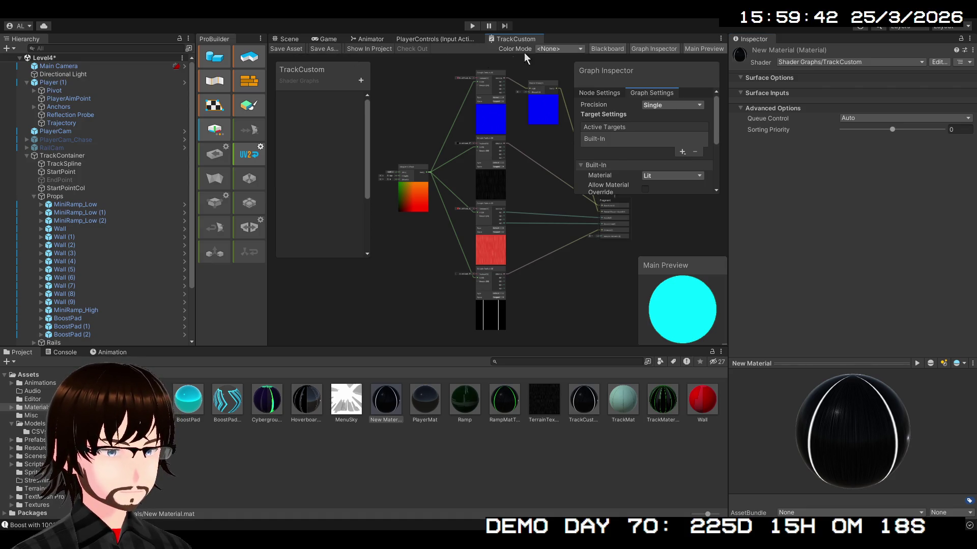
pyautogui.click(637, 49)
pyautogui.click(637, 48)
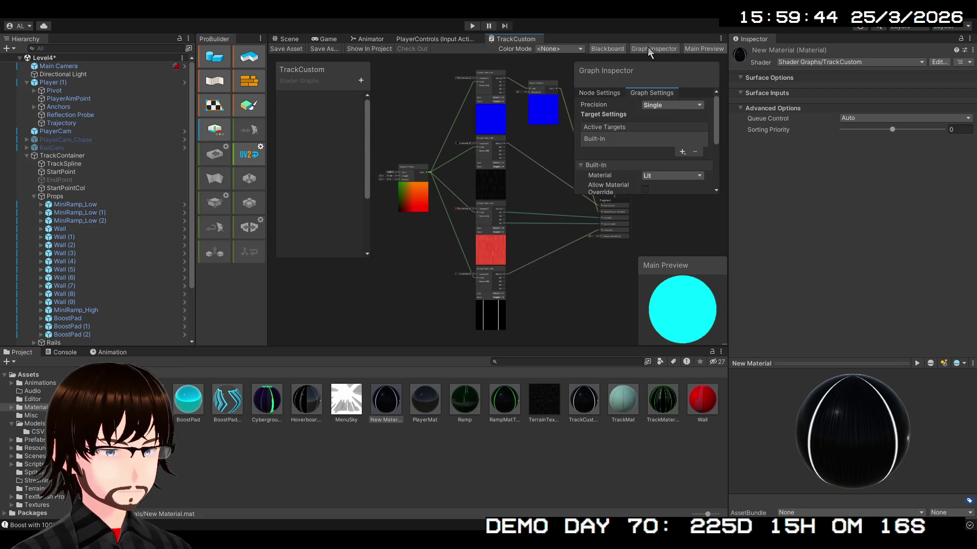
pyautogui.click(616, 92)
pyautogui.click(648, 93)
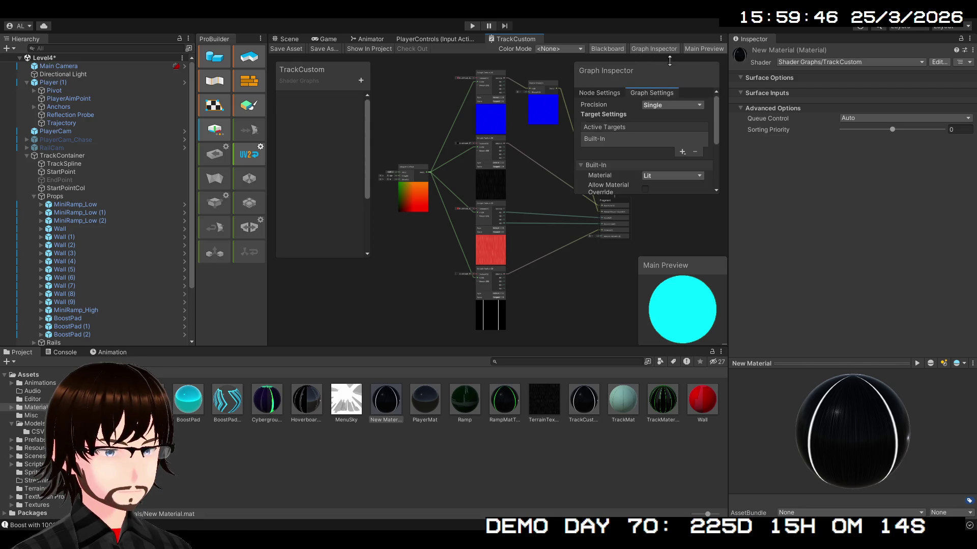
pyautogui.click(695, 48)
pyautogui.click(695, 48)
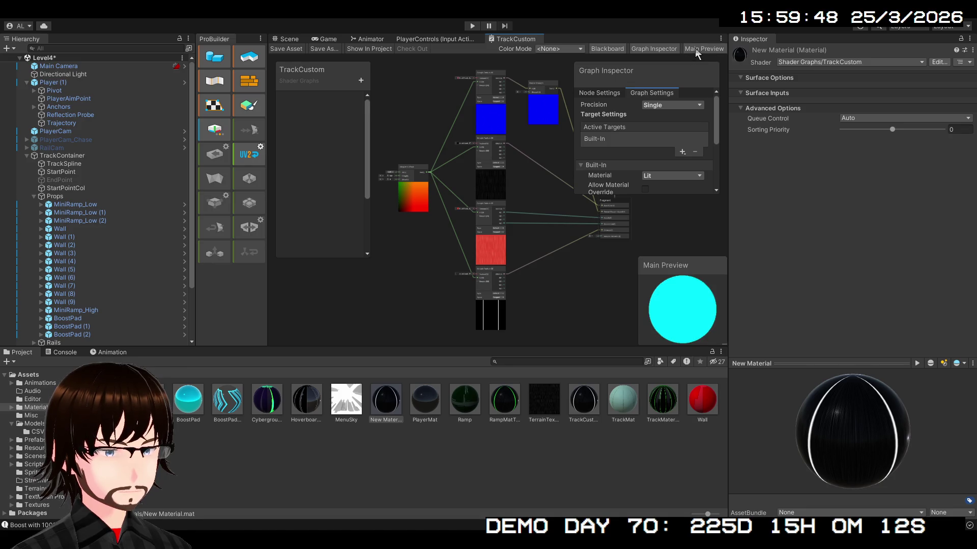
# Rotate the Main Preview sphere and zoom out the shader graph view.
pyautogui.moveTo(678, 313)
pyautogui.mouseDown()
pyautogui.moveTo(706, 291)
pyautogui.moveTo(743, 316)
pyautogui.moveTo(534, 297)
pyautogui.mouseUp()
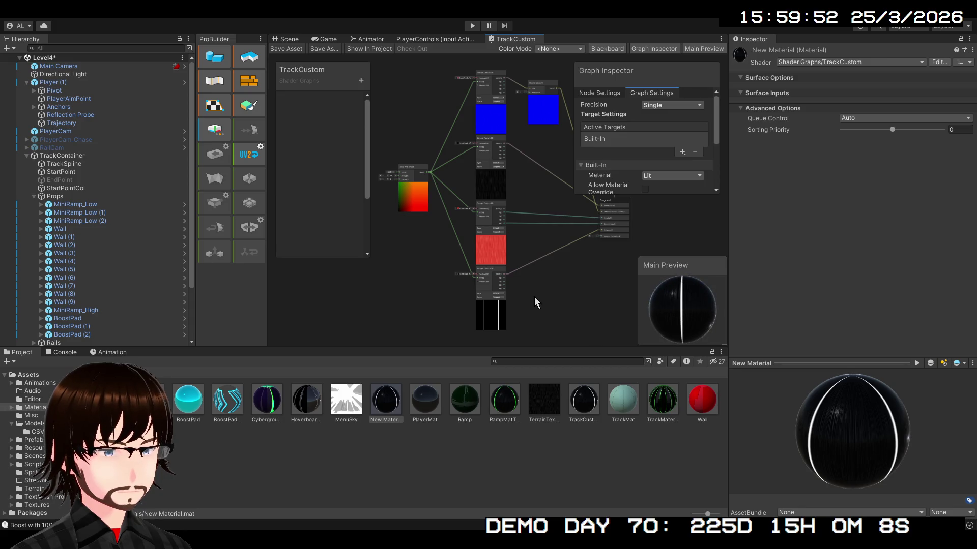
pyautogui.scroll(3, 386, 328)
pyautogui.scroll(-2, 520, 285)
pyautogui.scroll(2, 522, 276)
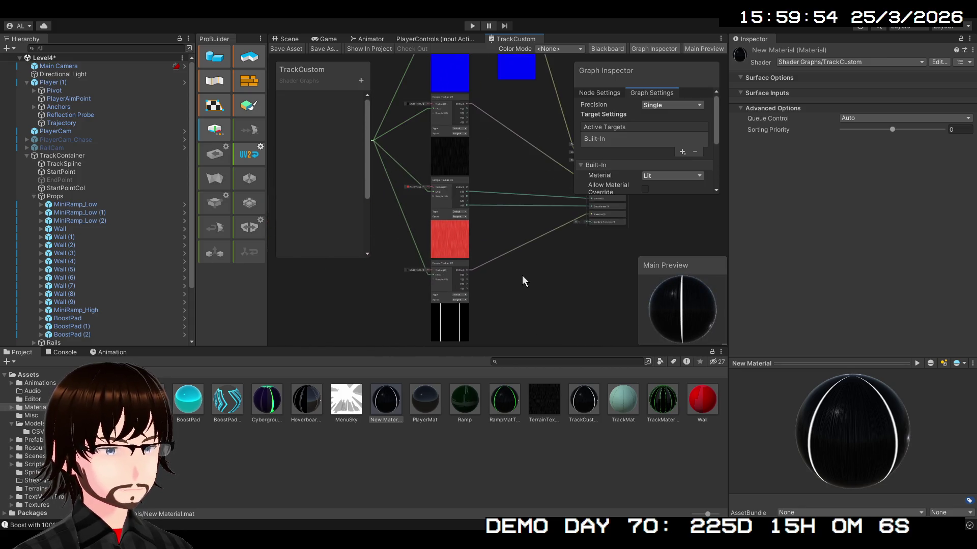
pyautogui.moveTo(527, 274); pyautogui.dragTo(507, 327)
pyautogui.scroll(-2, 507, 320)
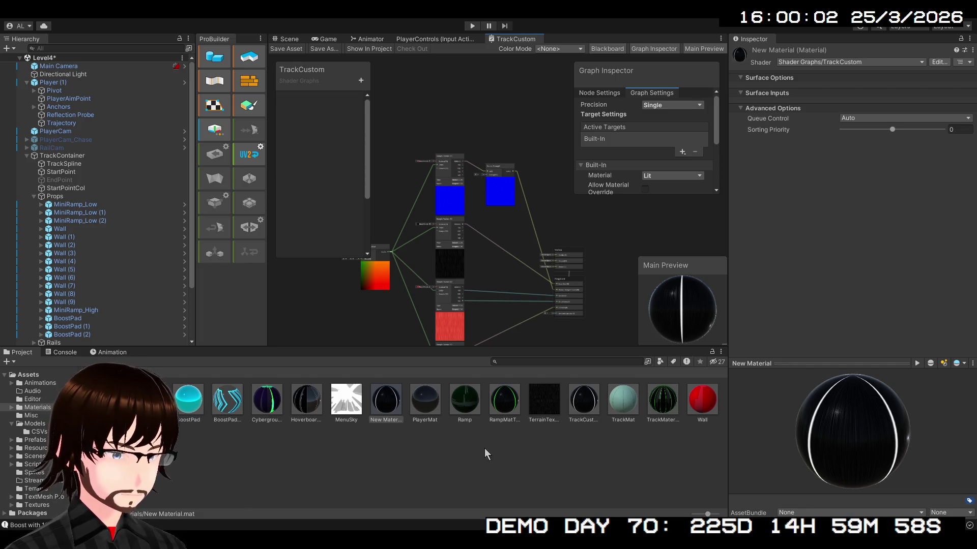
# Reselect New Material and undo its shader assignment back to Standard.
pyautogui.click(407, 449)
pyautogui.click(383, 404)
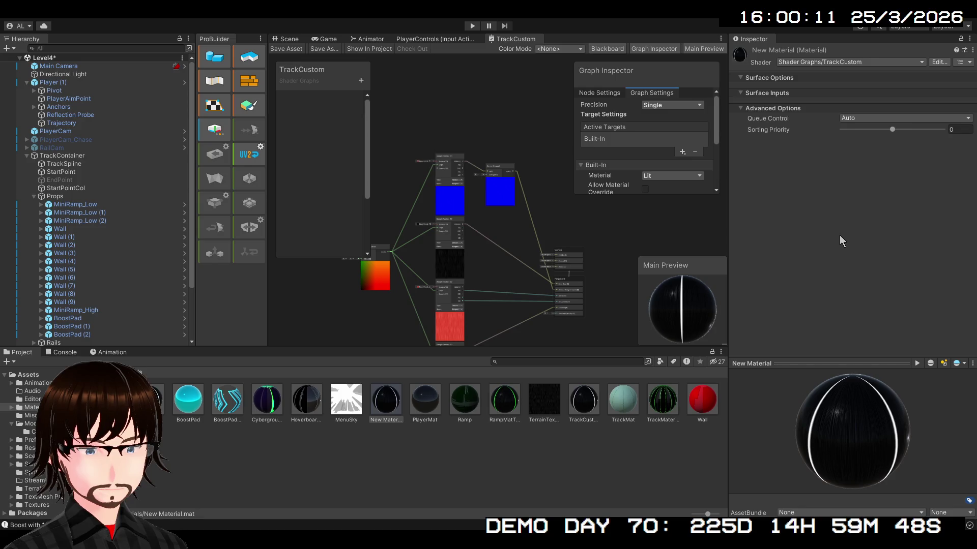
pyautogui.hotkey('ctrl', 'z')
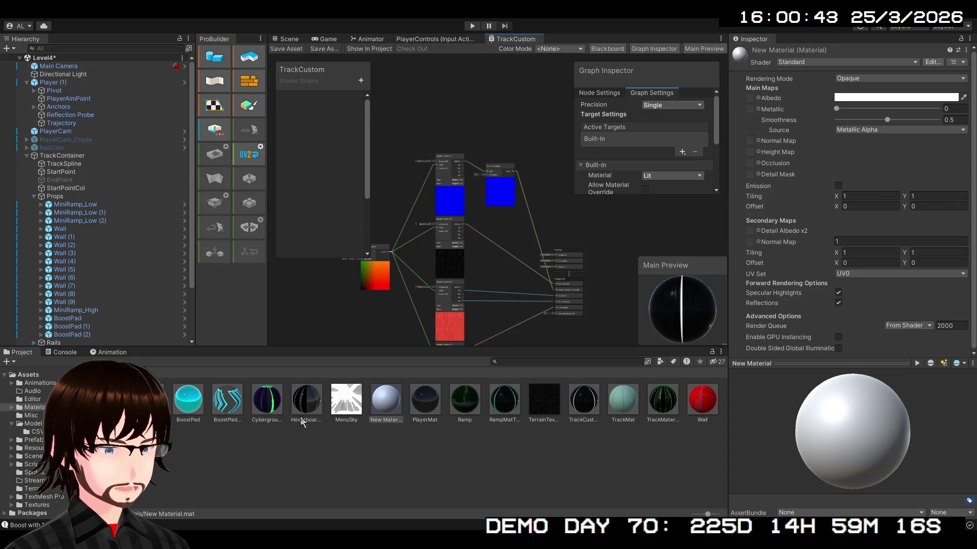
pyautogui.click(297, 442)
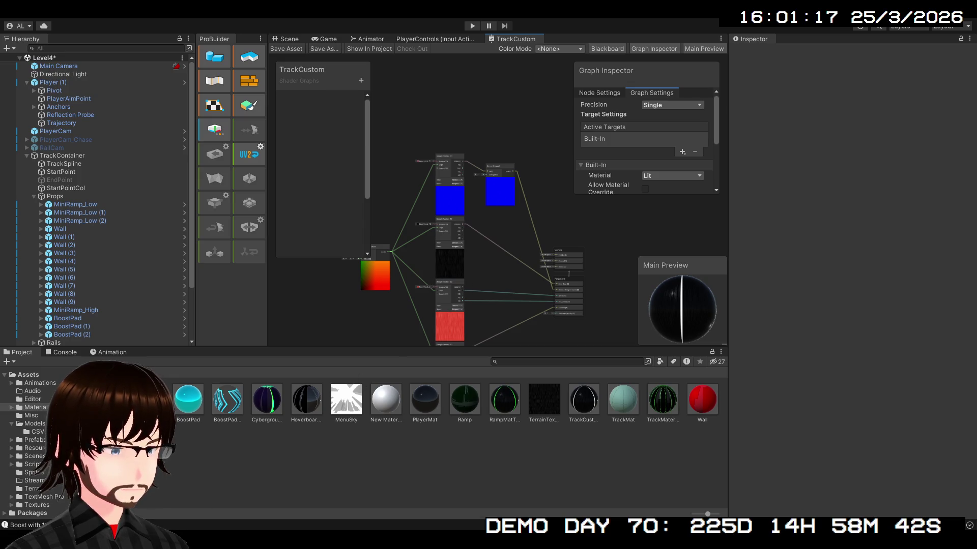
pyautogui.doubleClick(109, 400)
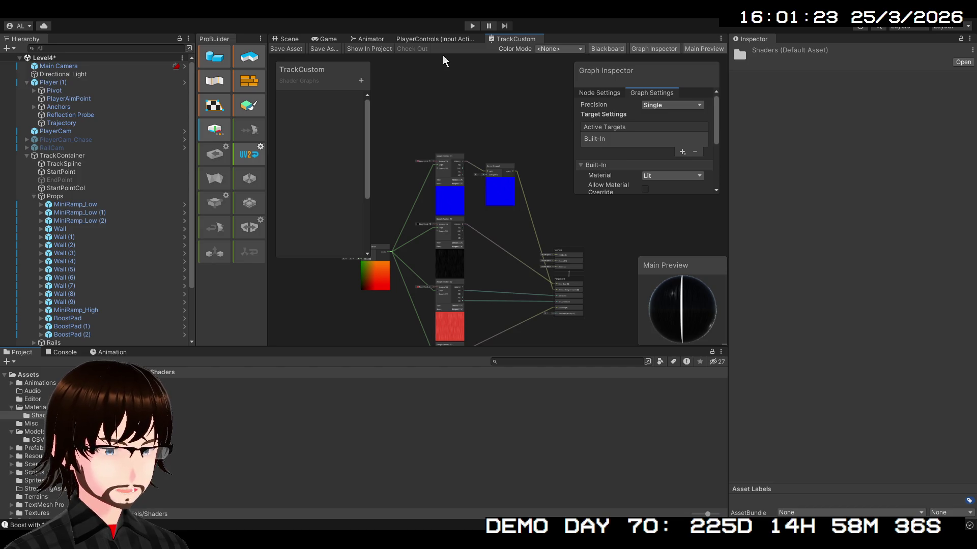
# Select the BoostPad shader graph asset and shrink its graph view.
pyautogui.click(491, 69)
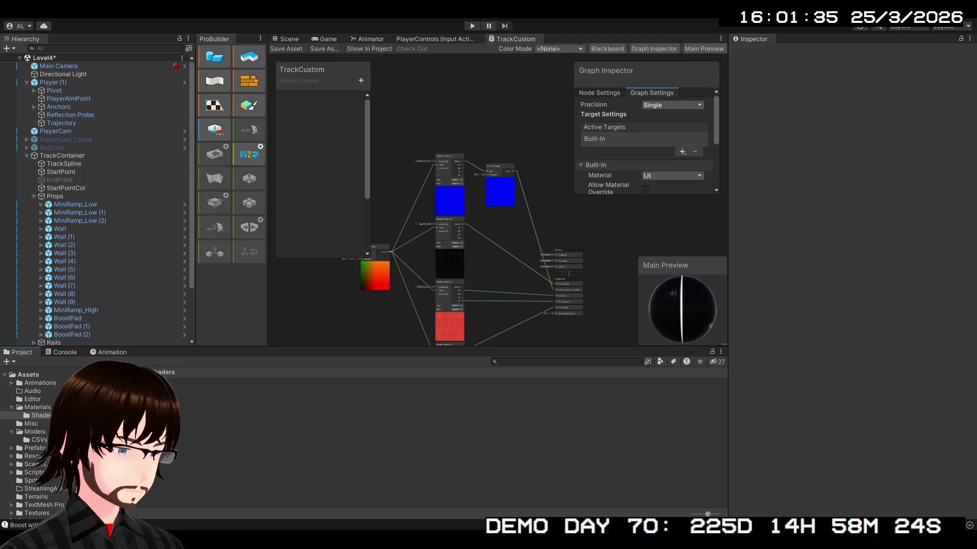
pyautogui.click(168, 397)
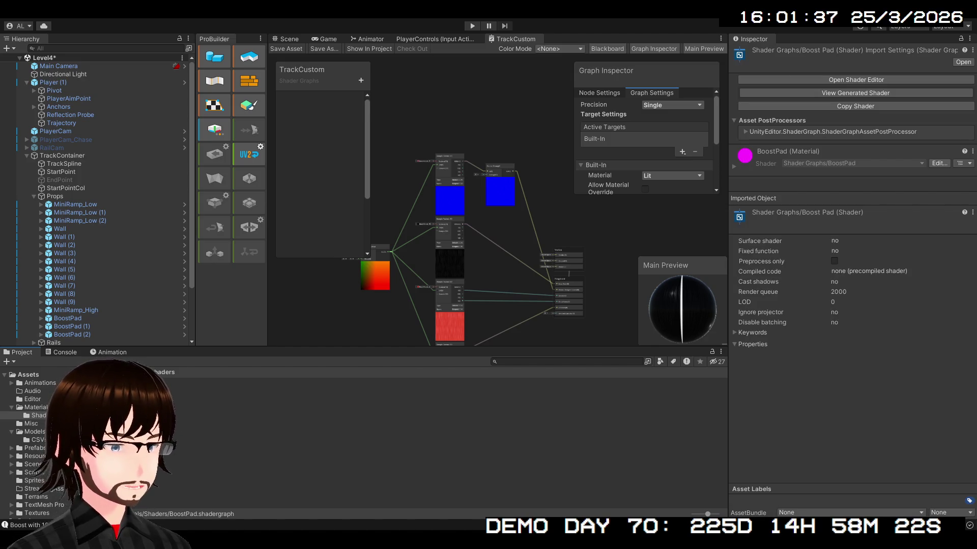
pyautogui.moveTo(493, 211)
pyautogui.mouseDown()
pyautogui.moveTo(417, 244)
pyautogui.moveTo(444, 231)
pyautogui.mouseUp()
pyautogui.scroll(-1, 444, 231)
# Switch to the TrackCustom graph and frame its Vertex and Fragment stacks.
pyautogui.click(509, 39)
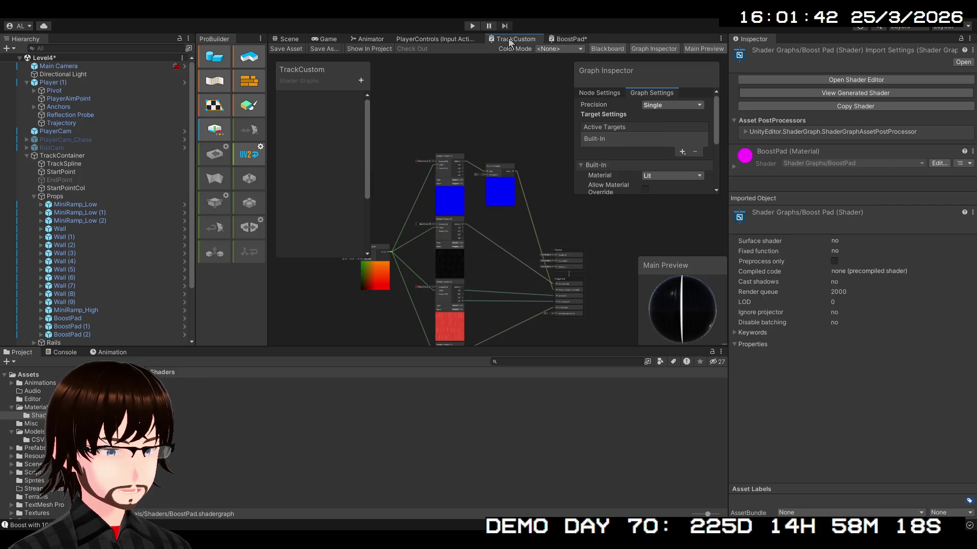
pyautogui.scroll(2, 453, 150)
pyautogui.moveTo(363, 154)
pyautogui.mouseDown()
pyautogui.moveTo(328, 160)
pyautogui.moveTo(320, 87)
pyautogui.mouseUp()
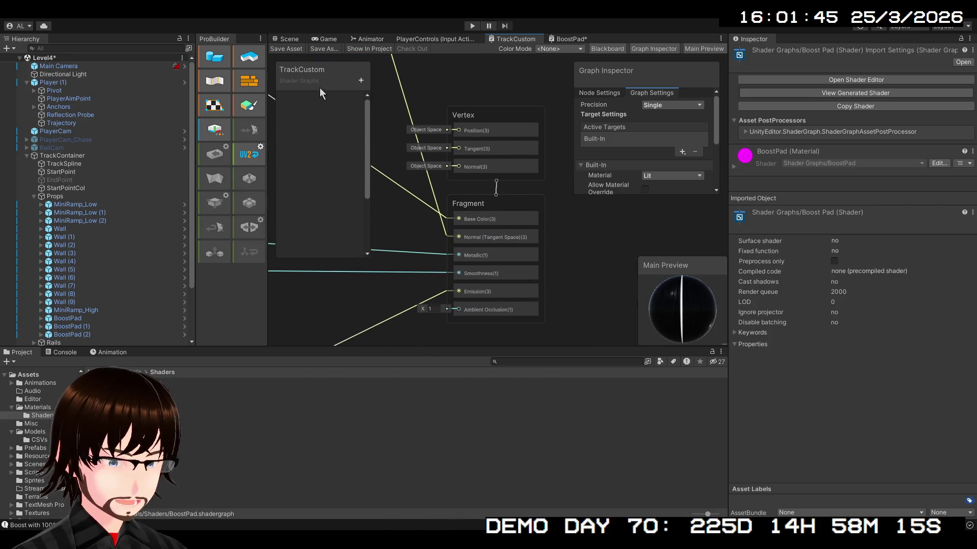
# In the BoostPad graph, add a Normal block to the Vertex context.
pyautogui.click(565, 40)
pyautogui.click(449, 185)
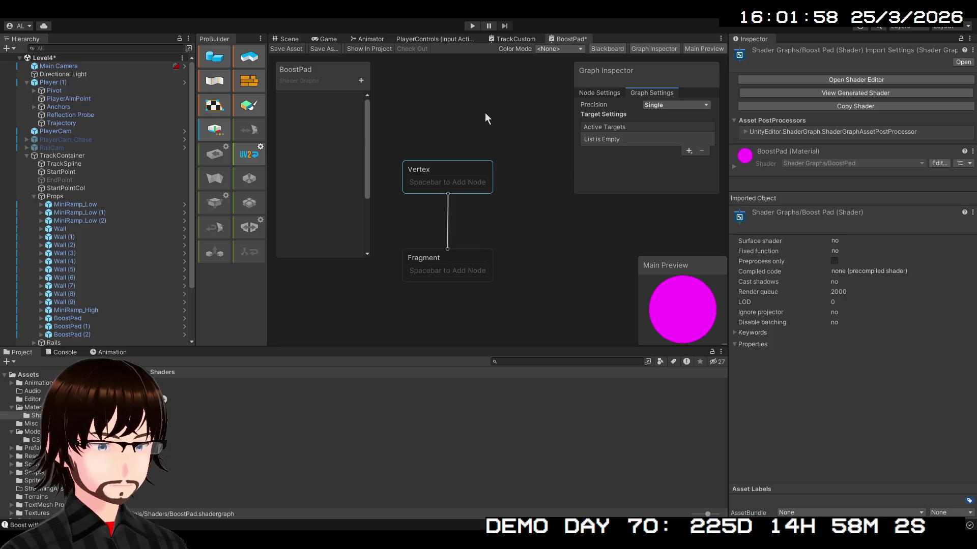
pyautogui.hotkey('ctrl', 'z')
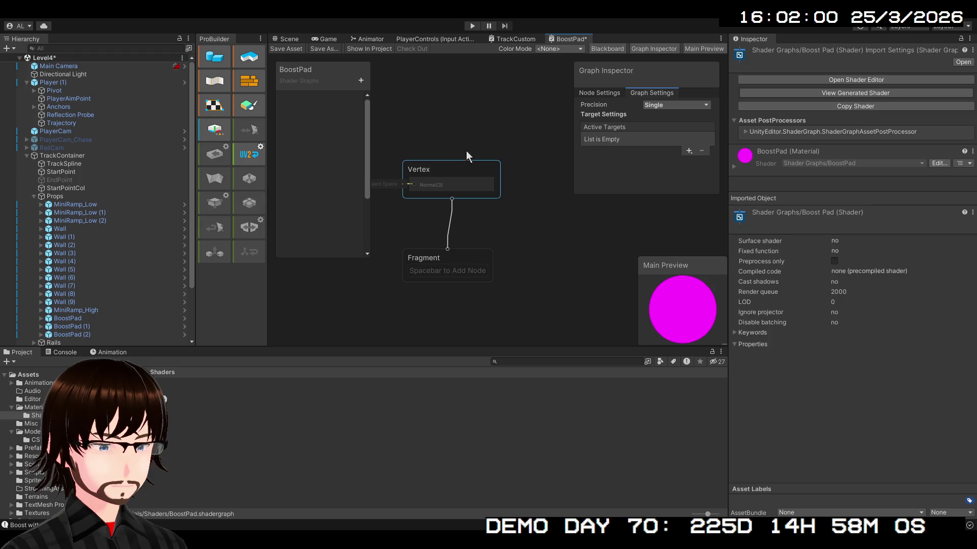
# Inspect the new Normal block and the Fragment context in BoostPad.
pyautogui.moveTo(481, 212); pyautogui.dragTo(532, 209)
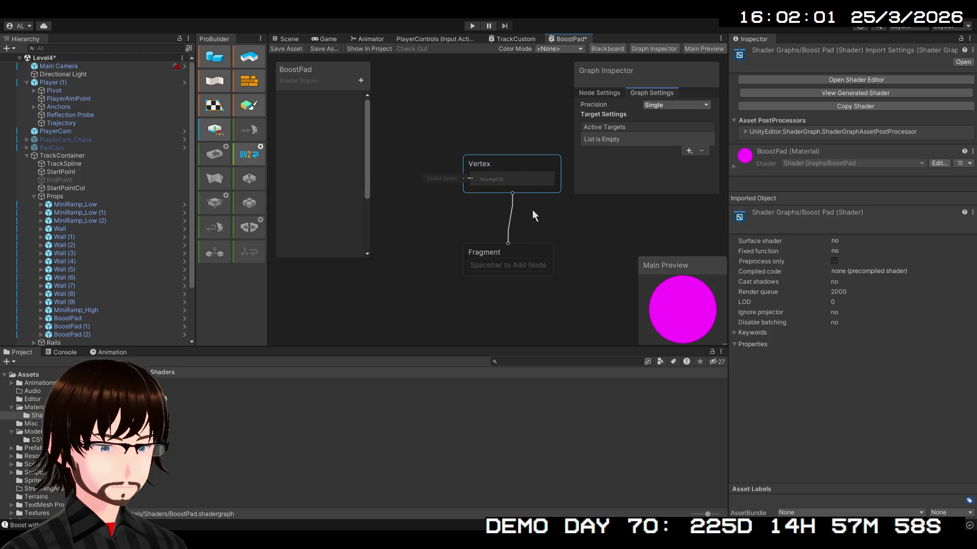
pyautogui.click(506, 177)
pyautogui.click(511, 165)
pyautogui.click(502, 270)
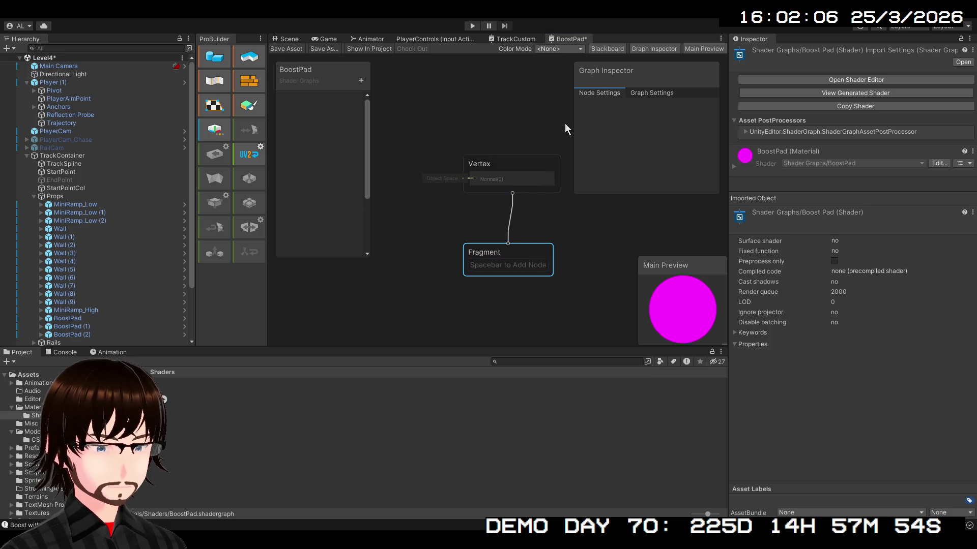
pyautogui.click(471, 172)
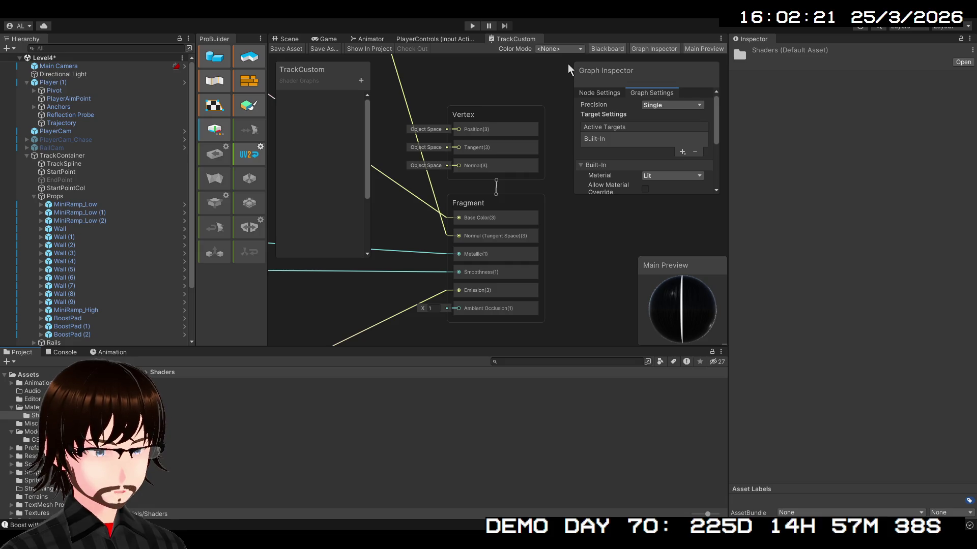
# Reopen BoostPad.shadergraph and frame its Vertex and Fragment stacks.
pyautogui.click(496, 189)
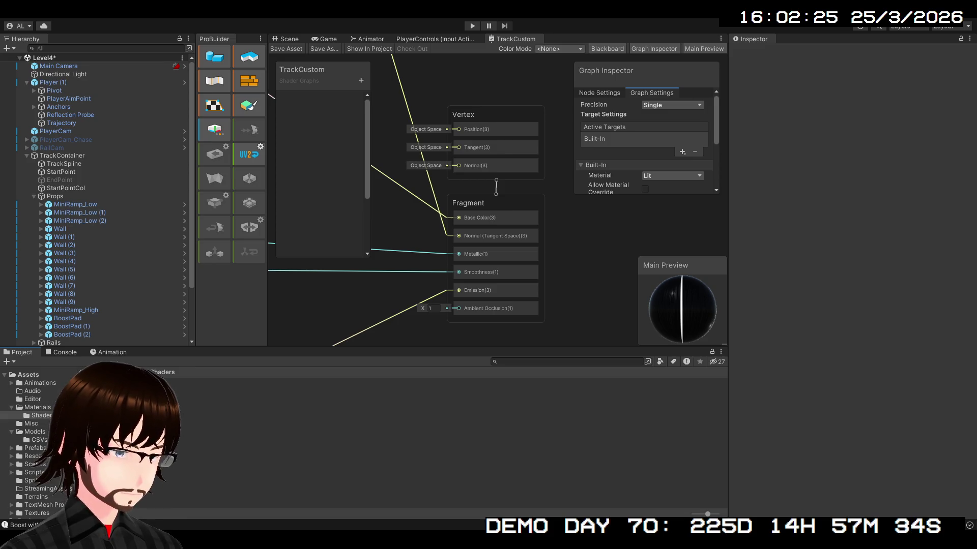
pyautogui.click(163, 394)
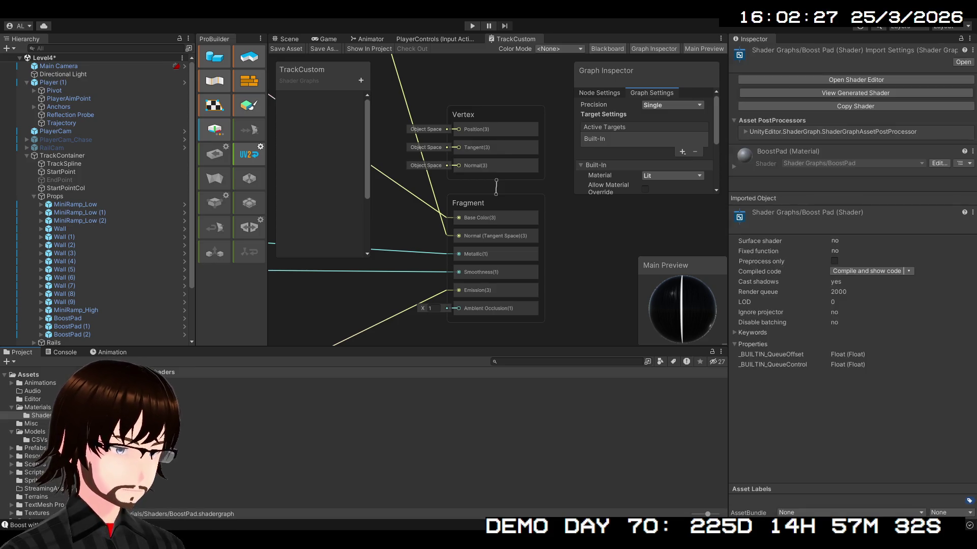
pyautogui.doubleClick(164, 394)
pyautogui.scroll(-5, 466, 242)
pyautogui.scroll(3, 507, 232)
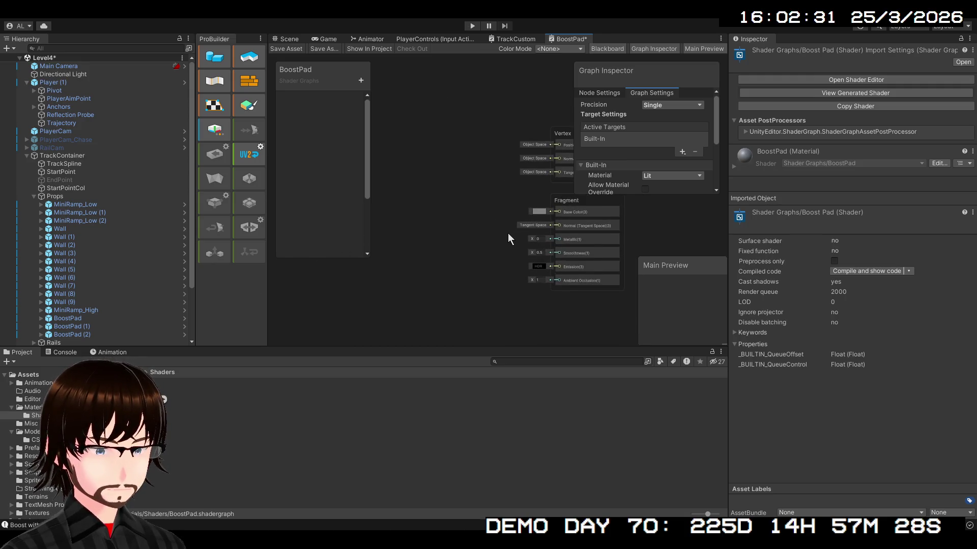
pyautogui.moveTo(507, 234); pyautogui.dragTo(480, 243)
# Check TrackCustom's Sample Texture 2D node for reference, then return to BoostPad.
pyautogui.click(514, 41)
pyautogui.scroll(3, 440, 264)
pyautogui.scroll(-3, 498, 278)
pyautogui.scroll(3, 557, 275)
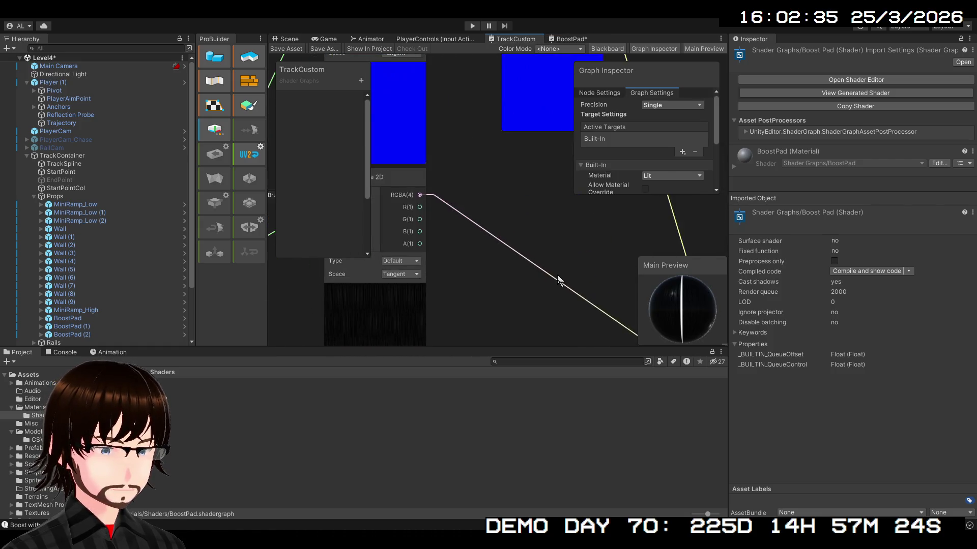
pyautogui.scroll(1, 593, 335)
pyautogui.moveTo(593, 335)
pyautogui.mouseDown()
pyautogui.moveTo(519, 185)
pyautogui.moveTo(493, 51)
pyautogui.mouseUp()
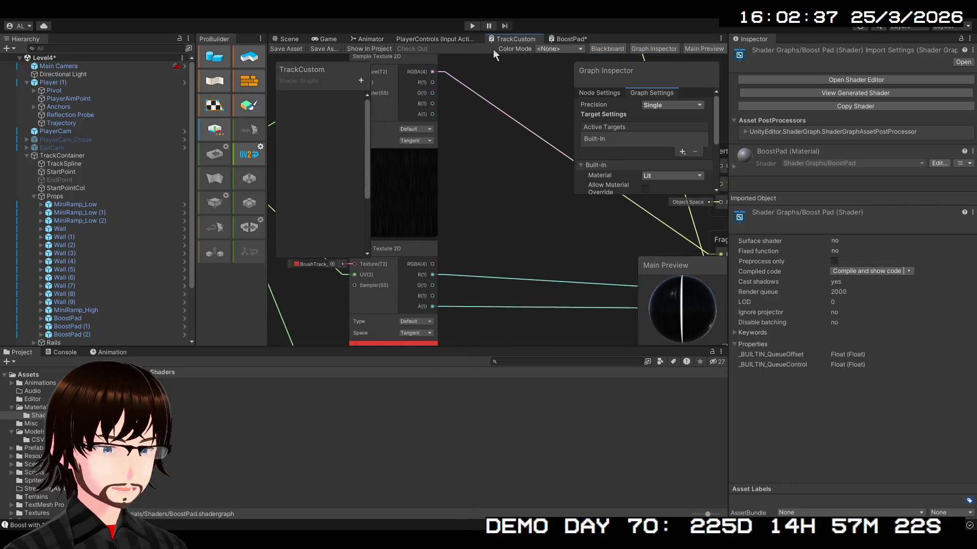
pyautogui.click(563, 39)
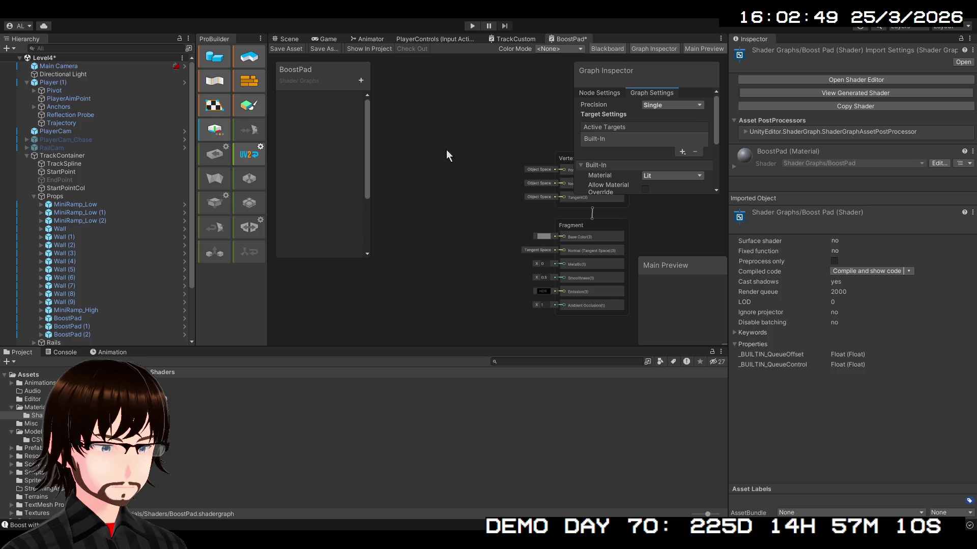
# Add a Sample Texture 2D node to BoostPad and place it left of the stacks.
pyautogui.hotkey('ctrl', 'v')
pyautogui.click(468, 200)
pyautogui.moveTo(469, 200)
pyautogui.mouseDown()
pyautogui.moveTo(435, 130)
pyautogui.moveTo(409, 144)
pyautogui.moveTo(406, 216)
pyautogui.mouseUp()
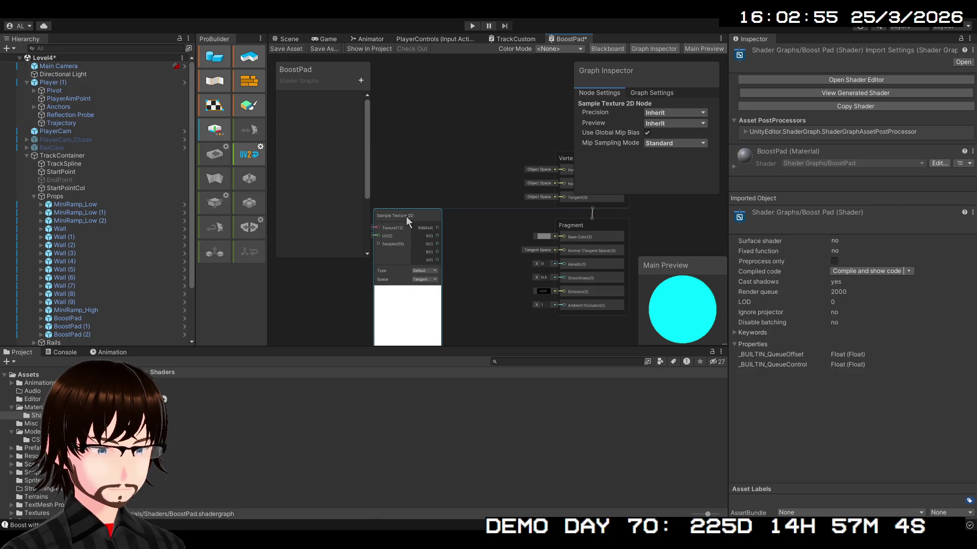
pyautogui.scroll(2, 444, 144)
pyautogui.moveTo(495, 262)
pyautogui.mouseDown()
pyautogui.moveTo(471, 227)
pyautogui.moveTo(527, 266)
pyautogui.moveTo(508, 261)
pyautogui.moveTo(520, 257)
pyautogui.moveTo(468, 268)
pyautogui.moveTo(480, 276)
pyautogui.mouseUp()
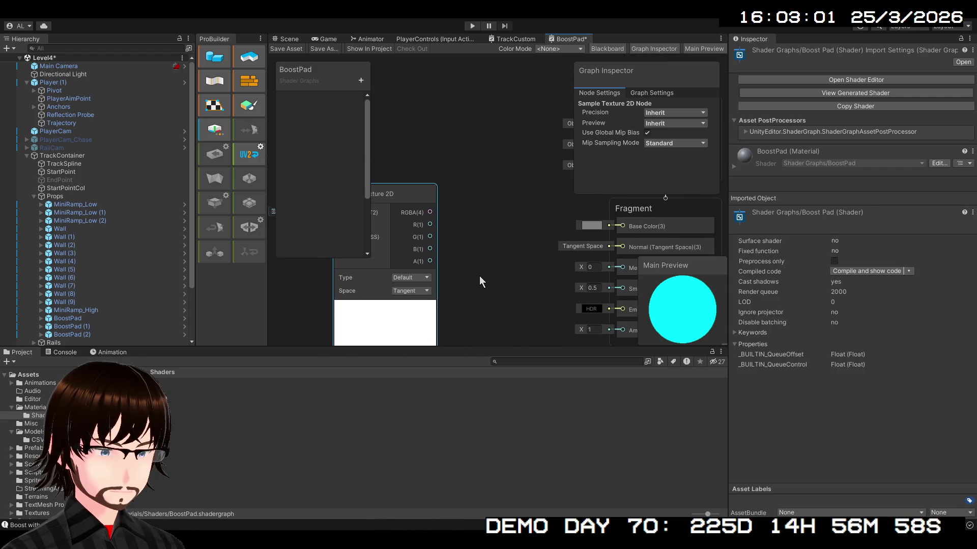
# Connect the Sample Texture 2D RGBA output to Base Color.
pyautogui.click(508, 39)
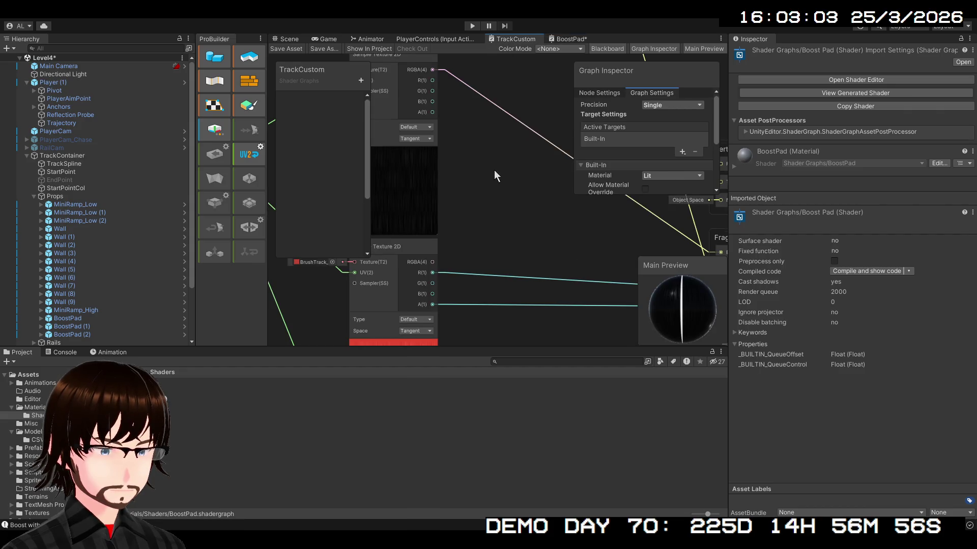
pyautogui.click(565, 39)
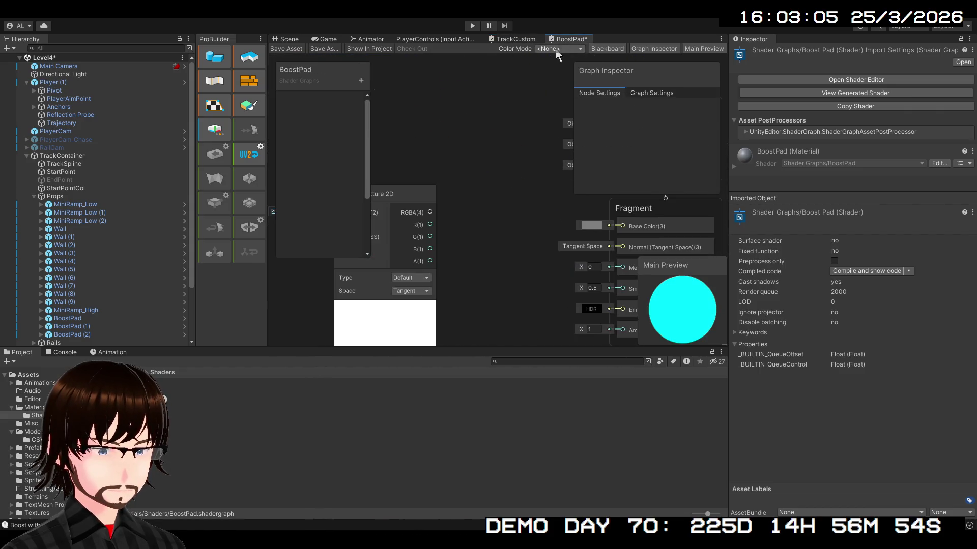
pyautogui.moveTo(433, 211); pyautogui.dragTo(621, 226)
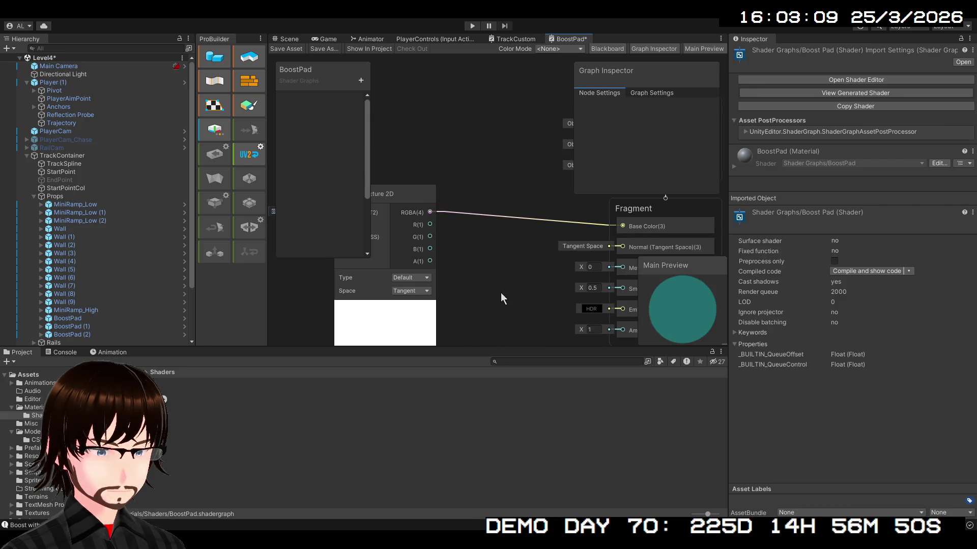
pyautogui.moveTo(501, 299); pyautogui.dragTo(566, 233)
pyautogui.moveTo(477, 188); pyautogui.dragTo(506, 223)
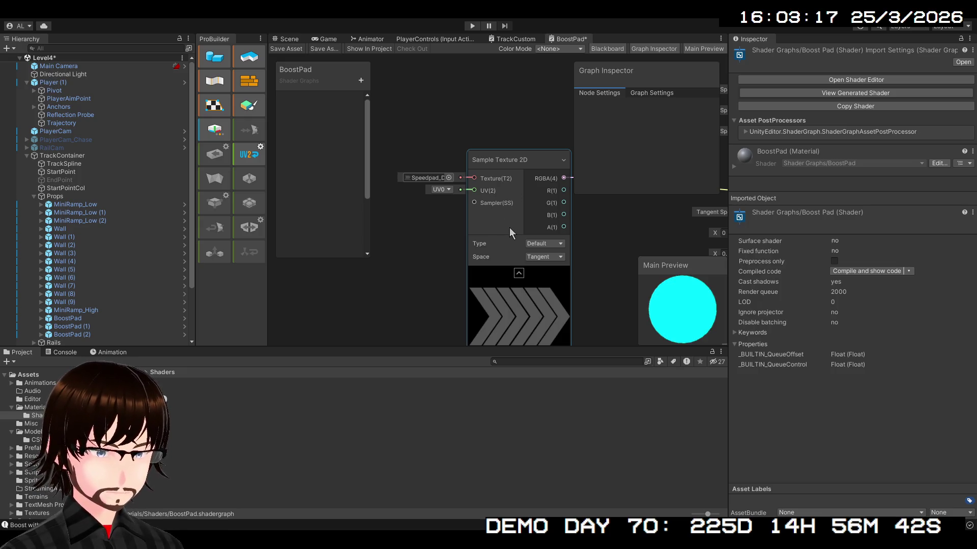
# Assign the Speedpad chevron texture to the node and check the chevrons on the preview sphere.
pyautogui.click(609, 258)
pyautogui.moveTo(609, 259)
pyautogui.mouseDown()
pyautogui.moveTo(508, 225)
pyautogui.moveTo(413, 280)
pyautogui.mouseUp()
pyautogui.moveTo(675, 317)
pyautogui.mouseDown()
pyautogui.moveTo(715, 295)
pyautogui.moveTo(665, 304)
pyautogui.mouseUp()
pyautogui.moveTo(414, 267); pyautogui.dragTo(600, 270)
pyautogui.moveTo(550, 240)
pyautogui.mouseDown()
pyautogui.moveTo(475, 279)
pyautogui.moveTo(533, 260)
pyautogui.moveTo(477, 221)
pyautogui.moveTo(466, 250)
pyautogui.moveTo(484, 289)
pyautogui.mouseUp()
pyautogui.scroll(-2, 532, 260)
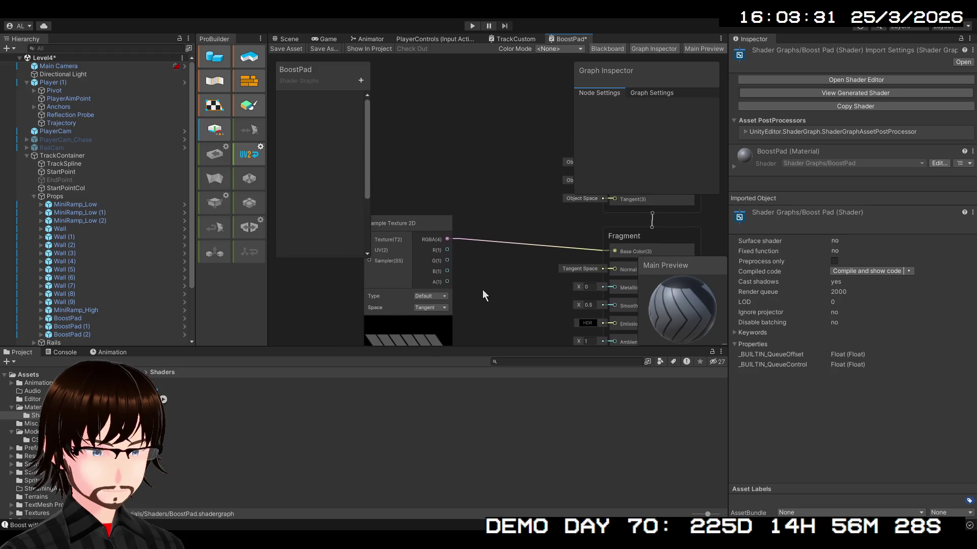
pyautogui.moveTo(424, 230); pyautogui.dragTo(376, 181)
pyautogui.click(462, 170)
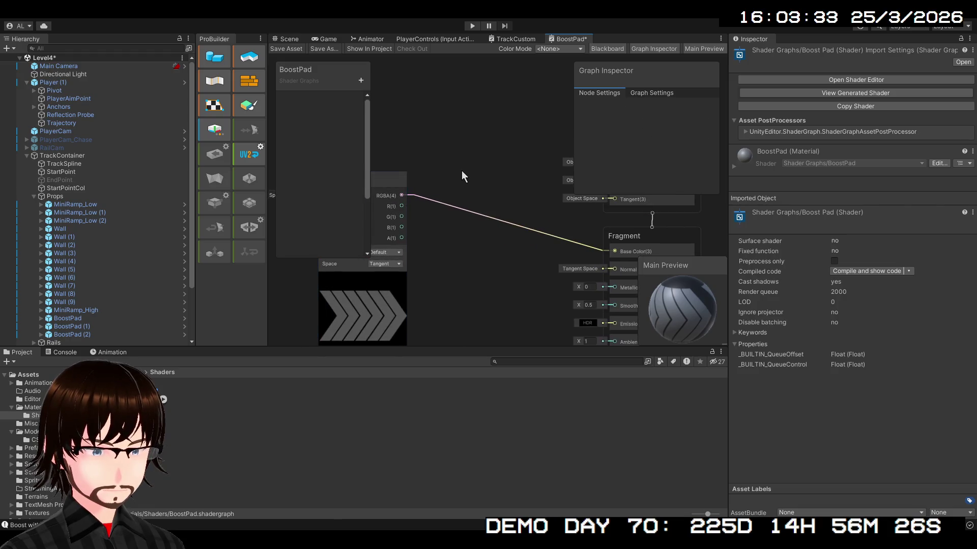
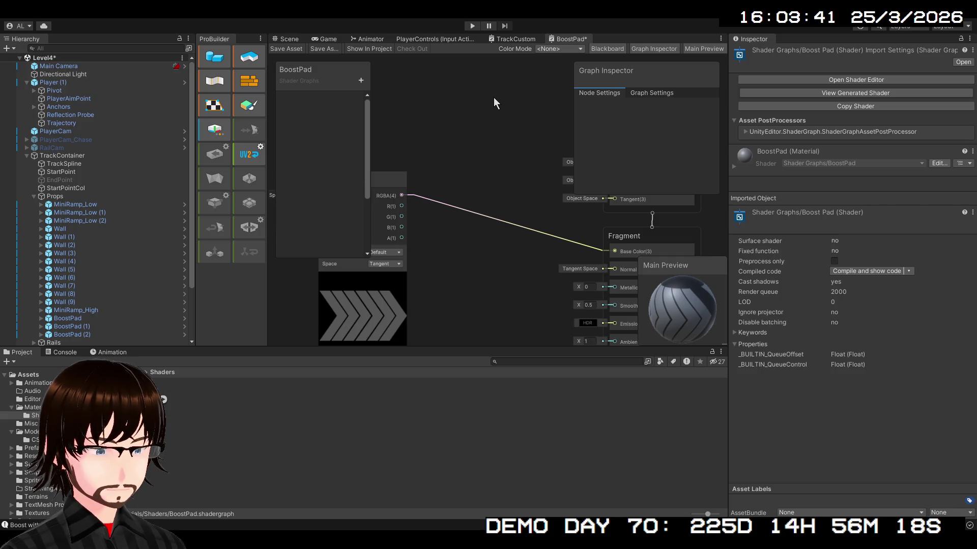
# Add a Split node fed by the chevron texture's RGBA output, then place a Combine node.
pyautogui.hotkey('ctrl', 'v')
pyautogui.moveTo(492, 163)
pyautogui.mouseDown()
pyautogui.moveTo(484, 205)
pyautogui.moveTo(485, 166)
pyautogui.moveTo(481, 191)
pyautogui.mouseUp()
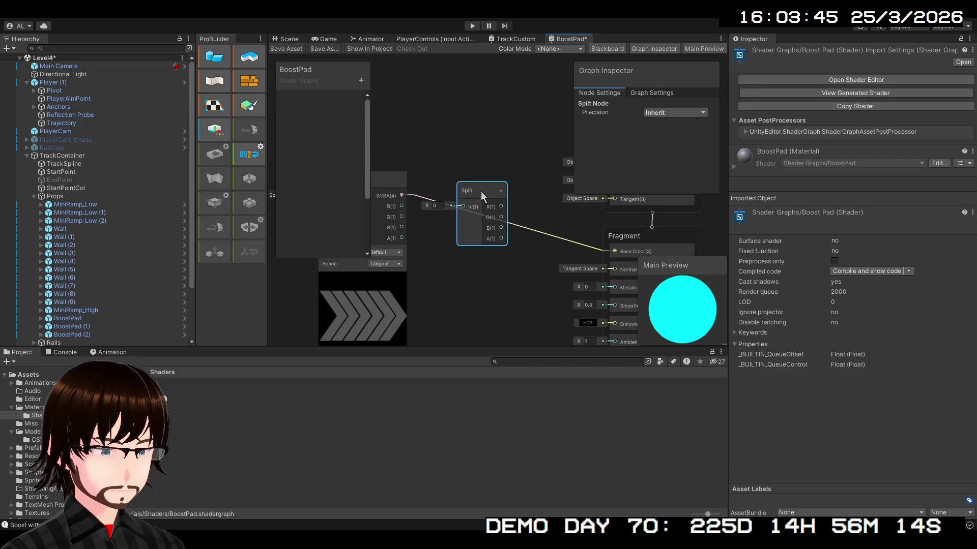
pyautogui.moveTo(401, 195)
pyautogui.mouseDown()
pyautogui.moveTo(461, 209)
pyautogui.moveTo(456, 255)
pyautogui.moveTo(471, 245)
pyautogui.mouseUp()
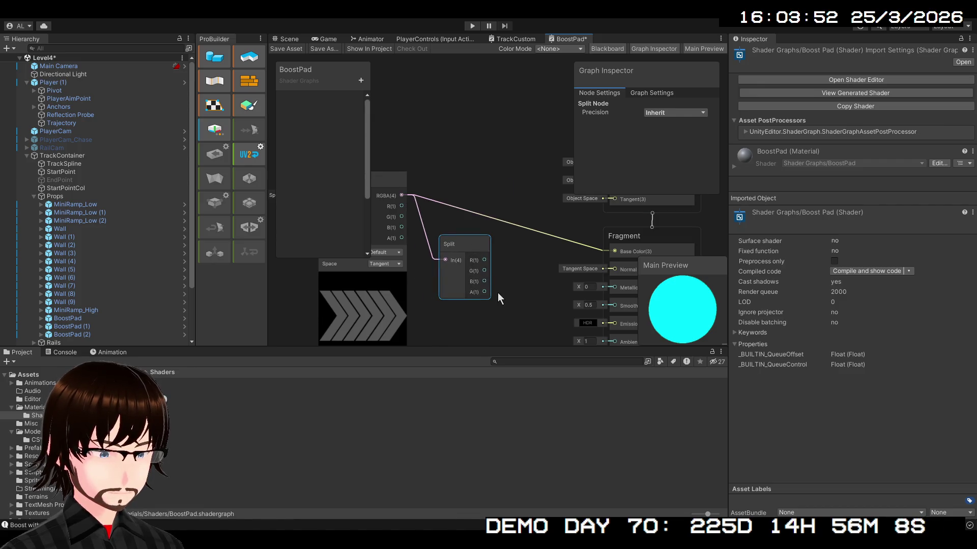
pyautogui.moveTo(505, 290); pyautogui.dragTo(468, 279)
pyautogui.scroll(1, 468, 279)
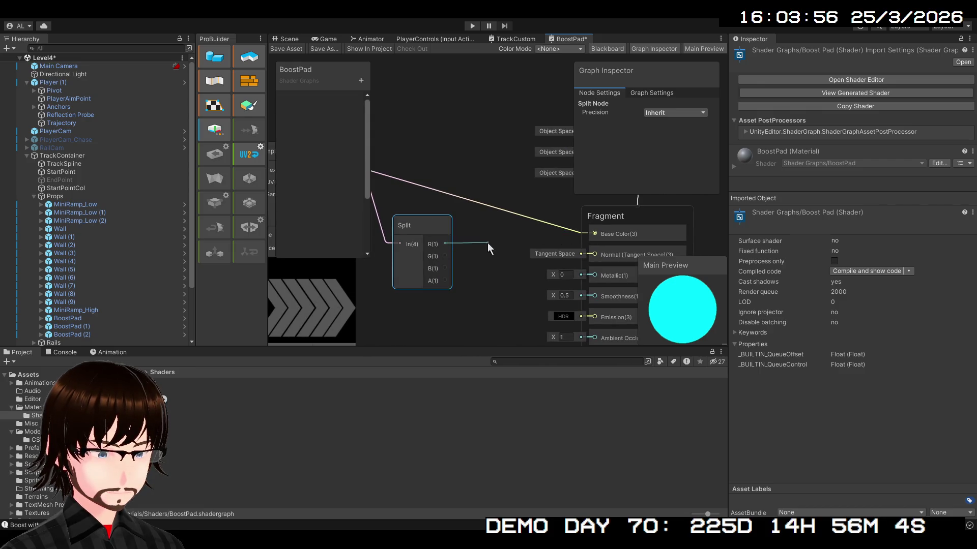
pyautogui.click(468, 226)
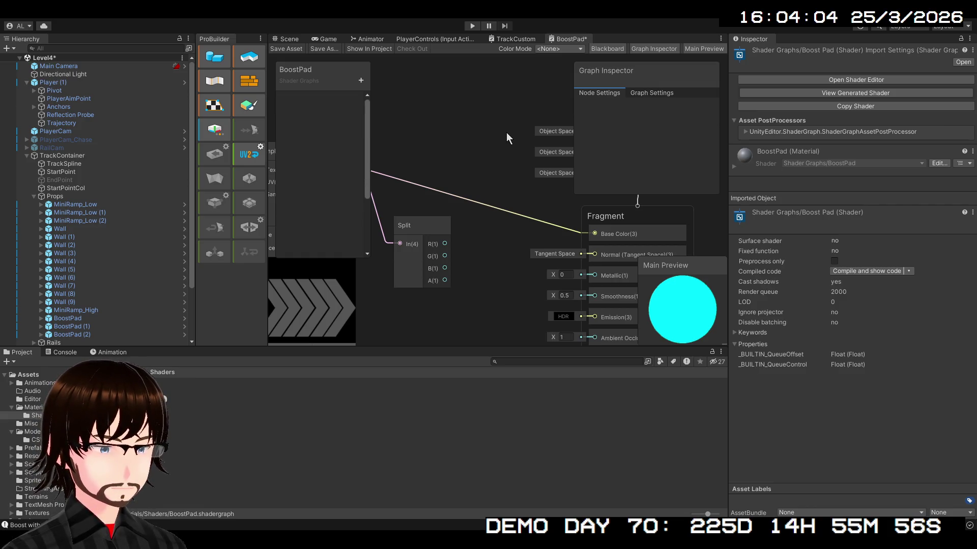
pyautogui.press('space')
pyautogui.click(501, 229)
# Arrange the texture, Split and Combine nodes and wire Split's R, G, B into Combine.
pyautogui.moveTo(474, 179)
pyautogui.mouseDown()
pyautogui.moveTo(489, 156)
pyautogui.moveTo(497, 196)
pyautogui.moveTo(490, 209)
pyautogui.mouseUp()
pyautogui.scroll(-3, 590, 190)
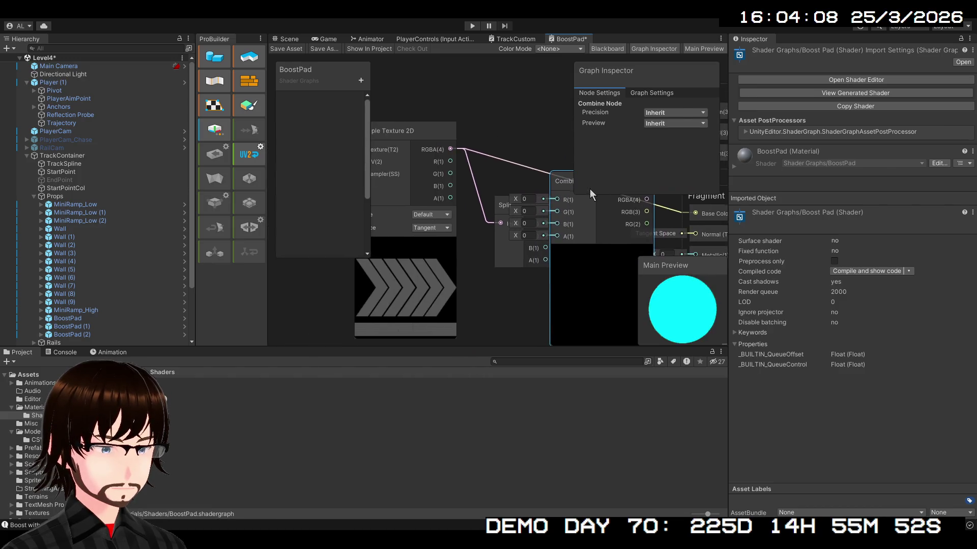
pyautogui.click(481, 146)
pyautogui.moveTo(483, 115)
pyautogui.mouseDown()
pyautogui.moveTo(529, 240)
pyautogui.moveTo(399, 170)
pyautogui.moveTo(367, 171)
pyautogui.mouseUp()
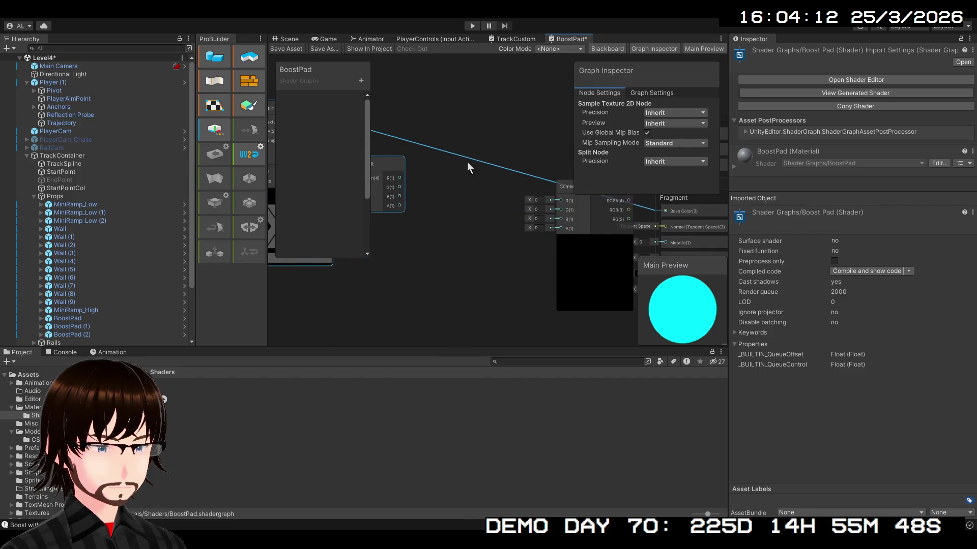
pyautogui.moveTo(490, 161); pyautogui.dragTo(529, 239)
pyautogui.moveTo(429, 249)
pyautogui.mouseDown()
pyautogui.moveTo(438, 181)
pyautogui.moveTo(426, 209)
pyautogui.moveTo(459, 154)
pyautogui.mouseUp()
pyautogui.click(438, 200)
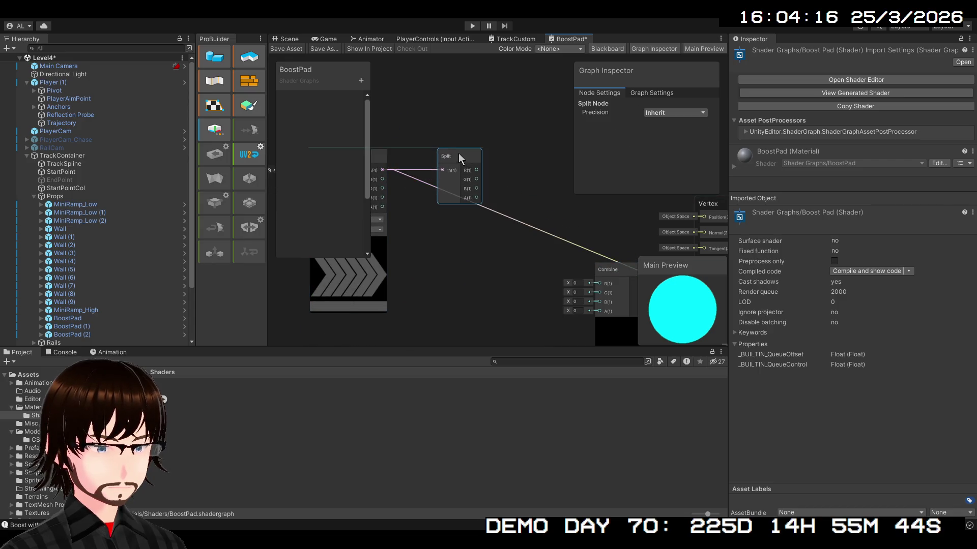
pyautogui.moveTo(512, 194); pyautogui.dragTo(438, 171)
pyautogui.moveTo(594, 304)
pyautogui.mouseDown()
pyautogui.moveTo(517, 223)
pyautogui.moveTo(497, 155)
pyautogui.moveTo(499, 164)
pyautogui.mouseUp()
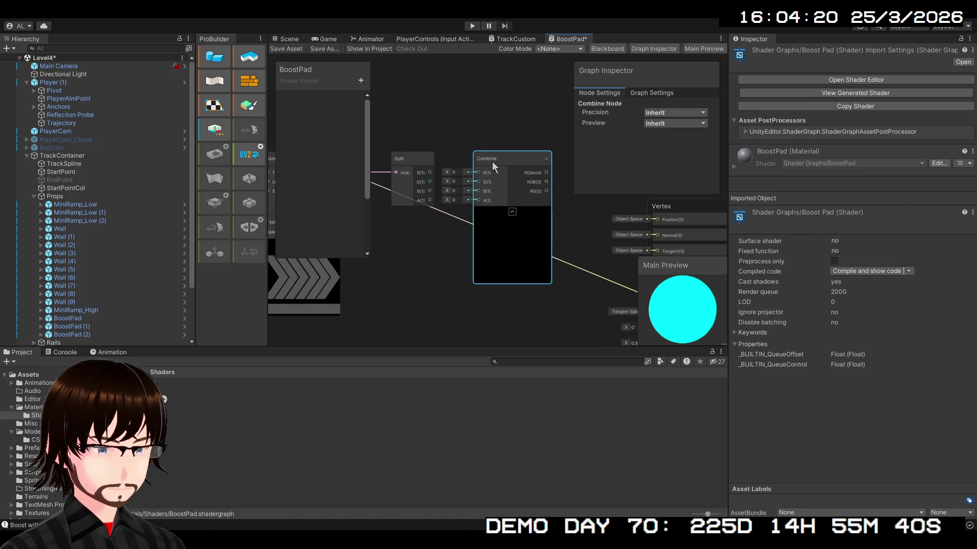
pyautogui.moveTo(420, 173)
pyautogui.mouseDown()
pyautogui.moveTo(478, 173)
pyautogui.moveTo(481, 192)
pyautogui.mouseUp()
# Drive Fragment Base Color with Combine's RGB output and add a Float node below Combine.
pyautogui.moveTo(475, 309)
pyautogui.mouseDown()
pyautogui.moveTo(419, 330)
pyautogui.moveTo(475, 322)
pyautogui.mouseUp()
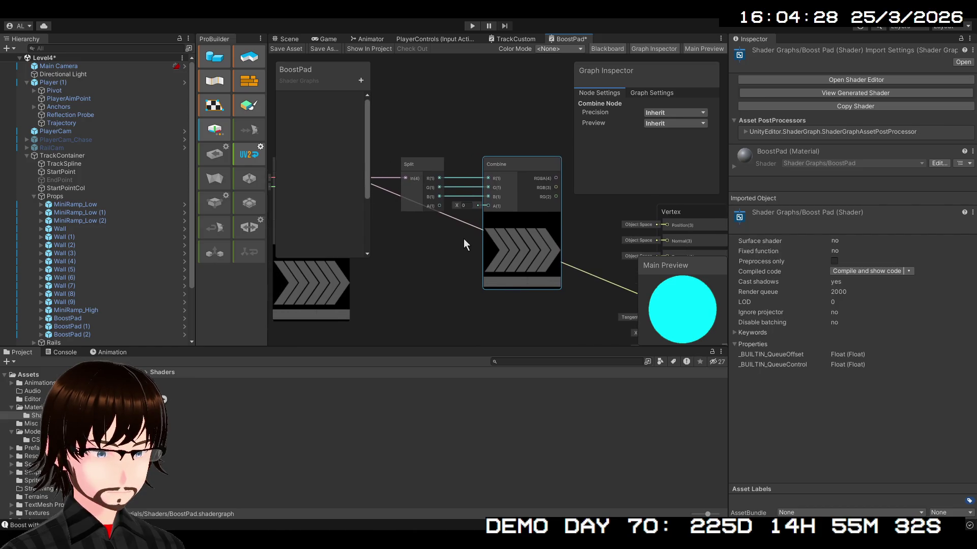
pyautogui.moveTo(454, 242); pyautogui.dragTo(367, 258)
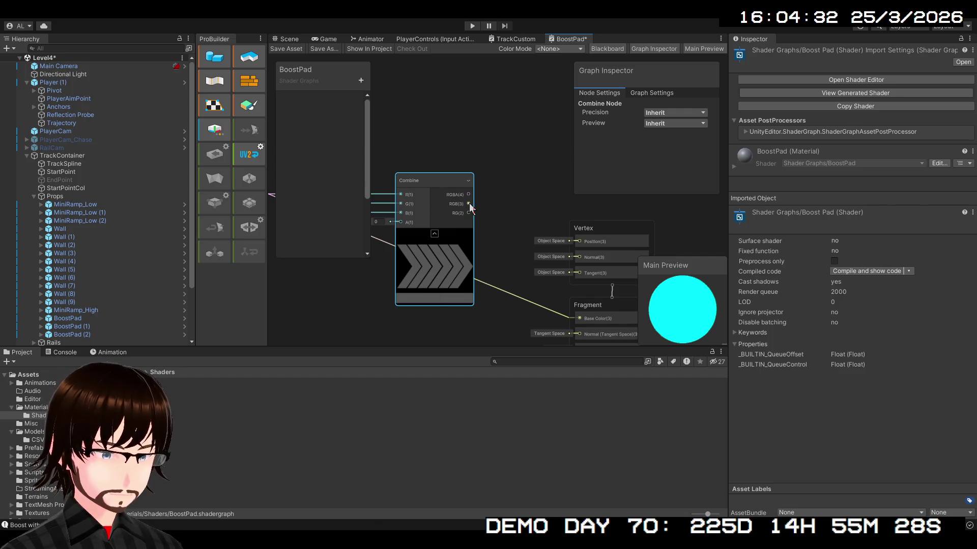
pyautogui.moveTo(484, 221)
pyautogui.mouseDown()
pyautogui.moveTo(454, 129)
pyautogui.moveTo(484, 221)
pyautogui.moveTo(469, 128)
pyautogui.moveTo(412, 148)
pyautogui.moveTo(431, 155)
pyautogui.moveTo(465, 196)
pyautogui.mouseUp()
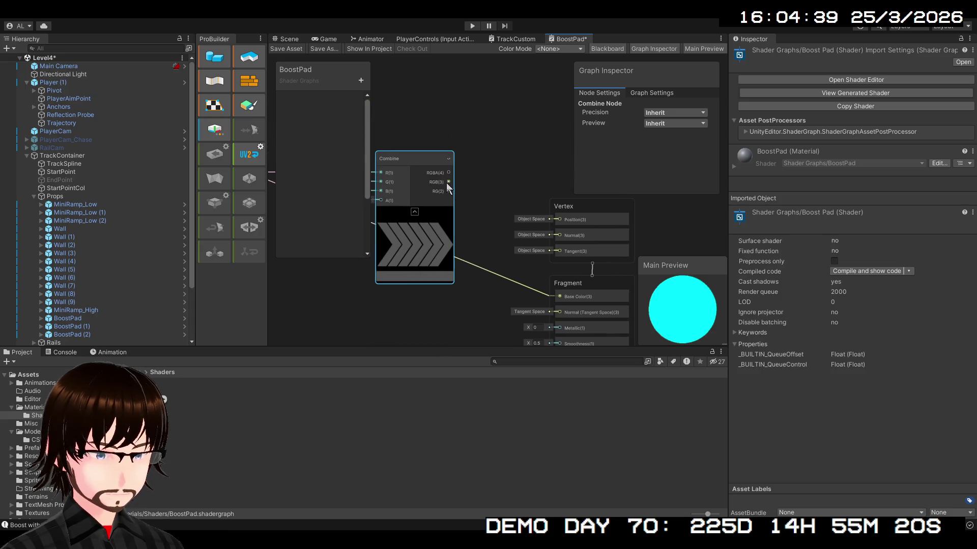
pyautogui.moveTo(450, 145)
pyautogui.mouseDown()
pyautogui.moveTo(558, 309)
pyautogui.moveTo(547, 251)
pyautogui.moveTo(559, 251)
pyautogui.mouseUp()
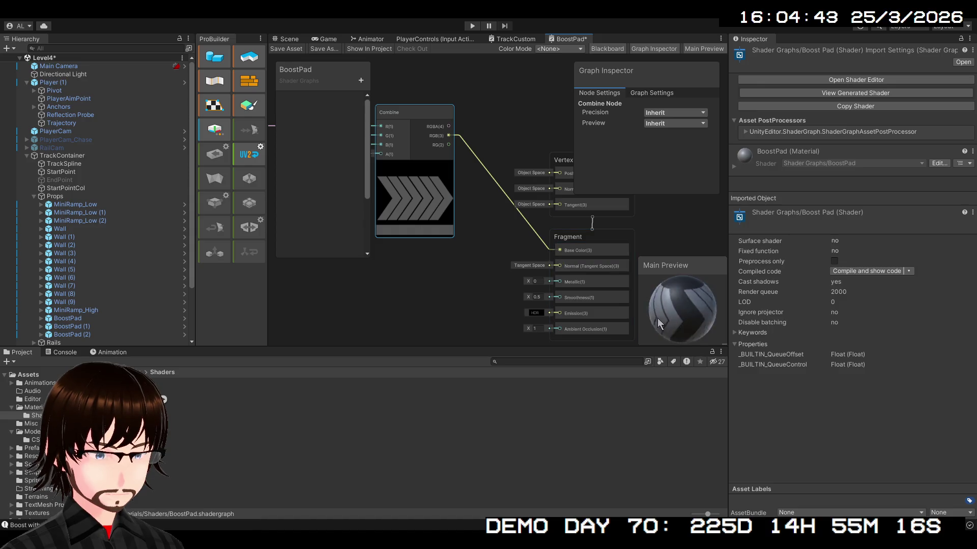
pyautogui.scroll(2, 526, 215)
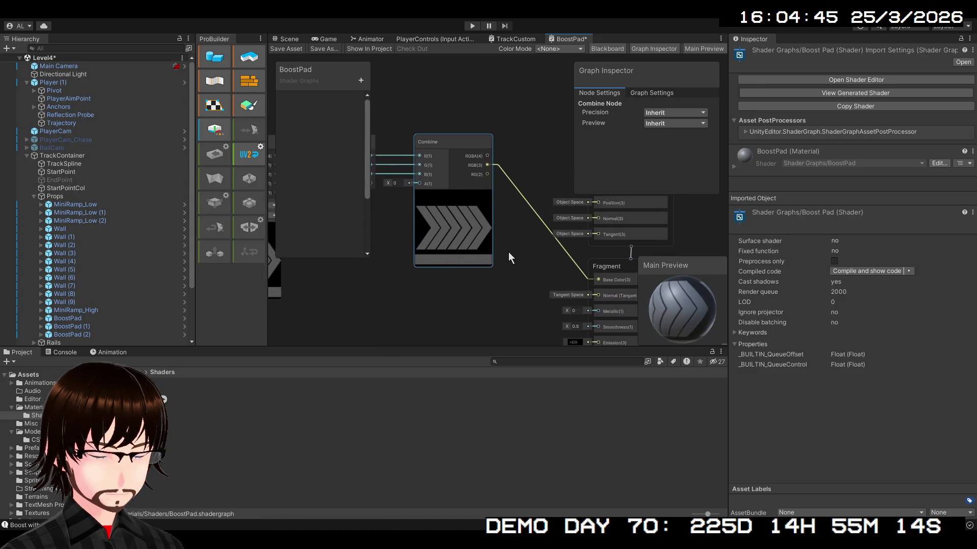
pyautogui.scroll(1, 502, 264)
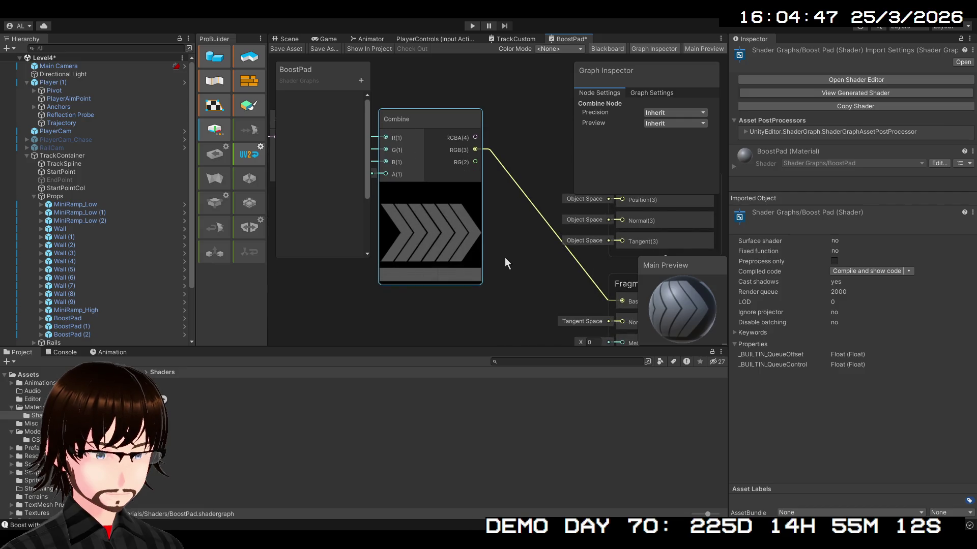
pyautogui.scroll(-1, 519, 239)
pyautogui.scroll(-1, 509, 285)
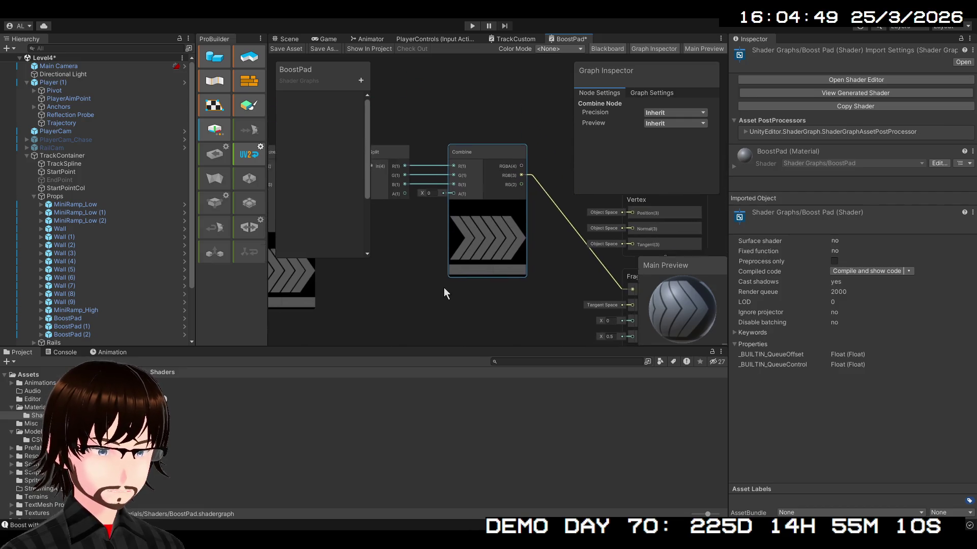
pyautogui.moveTo(441, 291); pyautogui.dragTo(428, 264)
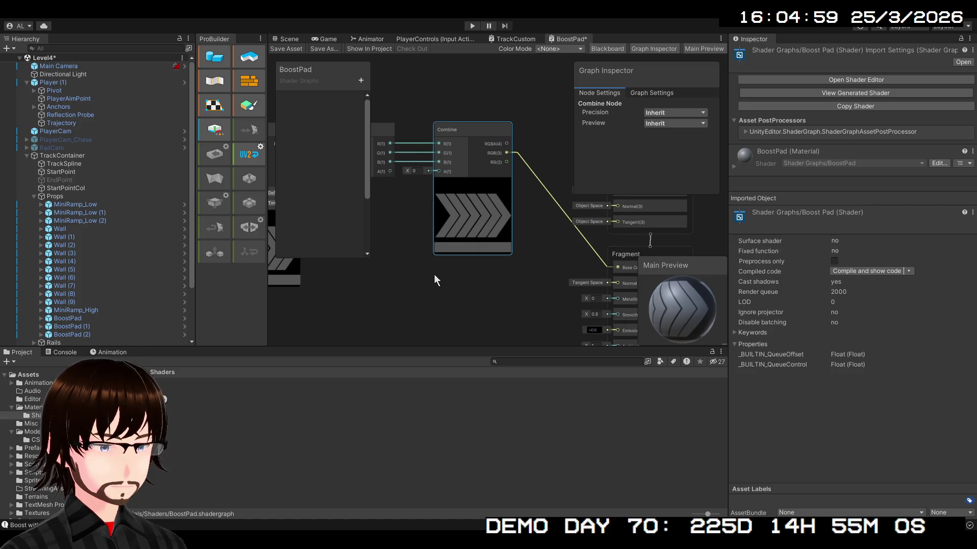
pyautogui.click(434, 274)
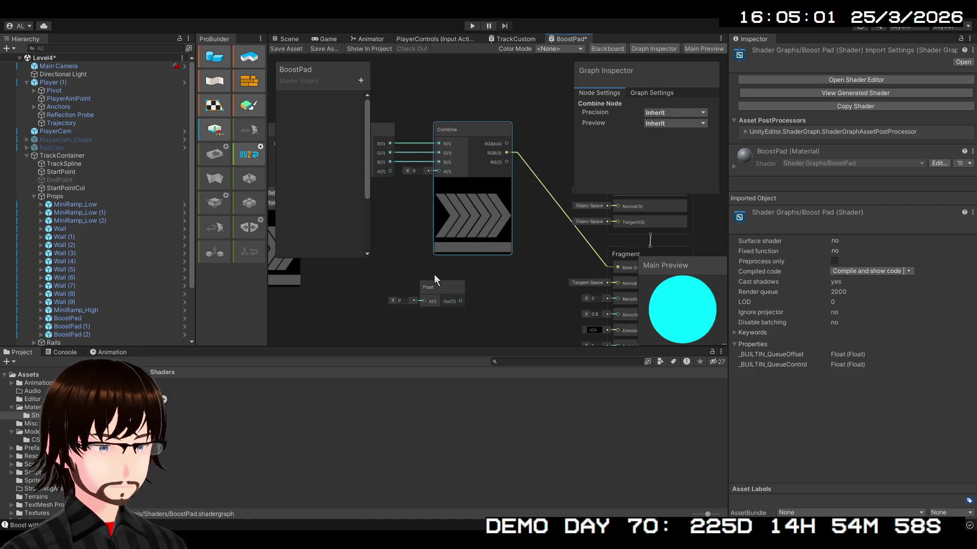
pyautogui.moveTo(430, 289)
pyautogui.mouseDown()
pyautogui.moveTo(441, 284)
pyautogui.moveTo(368, 270)
pyautogui.moveTo(373, 196)
pyautogui.mouseUp()
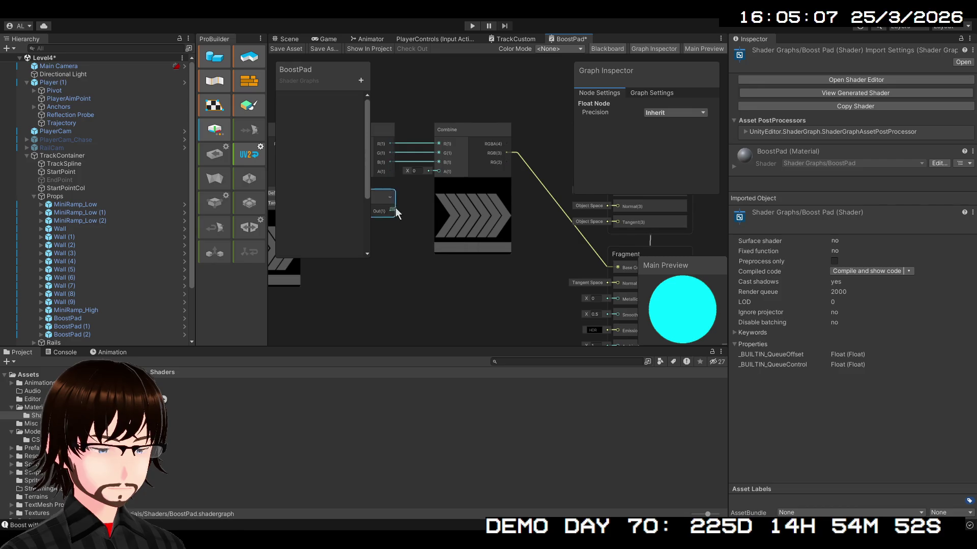
pyautogui.moveTo(437, 168); pyautogui.dragTo(438, 168)
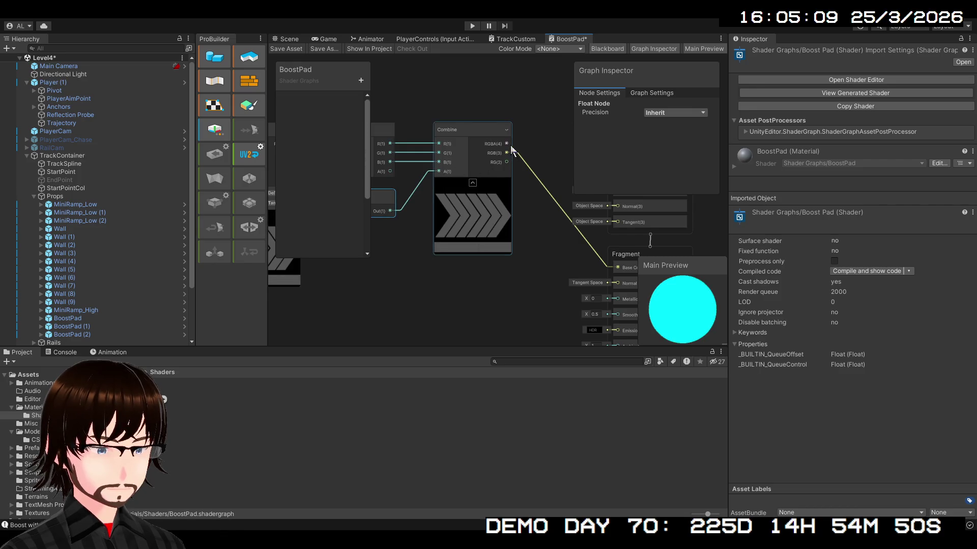
pyautogui.moveTo(511, 150); pyautogui.dragTo(508, 149)
pyautogui.moveTo(553, 204)
pyautogui.mouseDown()
pyautogui.moveTo(616, 267)
pyautogui.moveTo(534, 263)
pyautogui.mouseUp()
pyautogui.scroll(5, 499, 231)
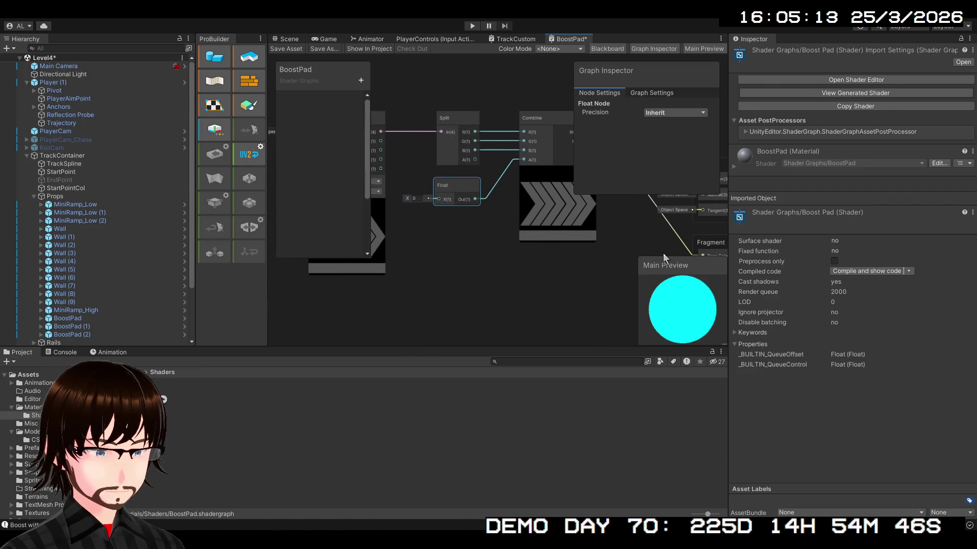
pyautogui.moveTo(456, 224); pyautogui.dragTo(575, 294)
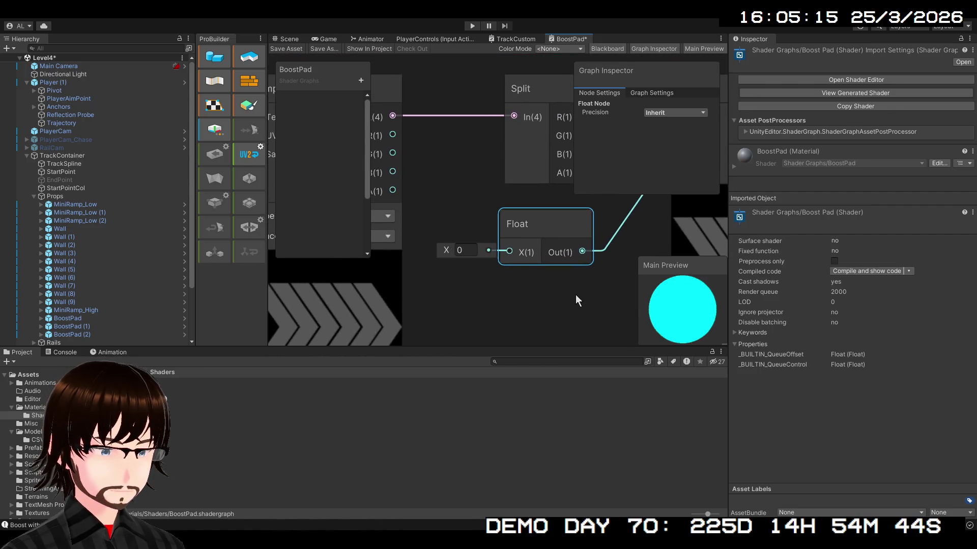
pyautogui.click(460, 251)
pyautogui.write('0.03')
pyautogui.press('Return')
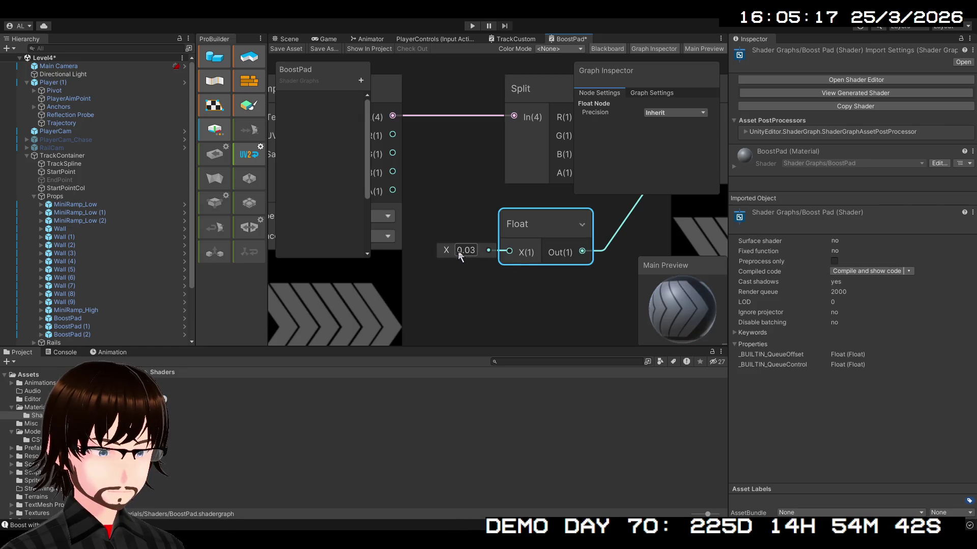
pyautogui.click(463, 252)
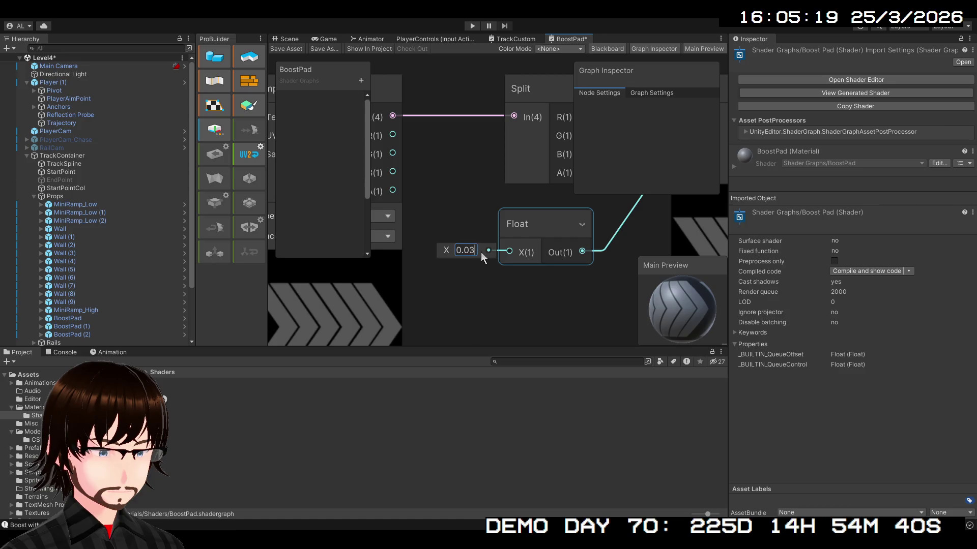
pyautogui.hotkey('ctrl', 'a')
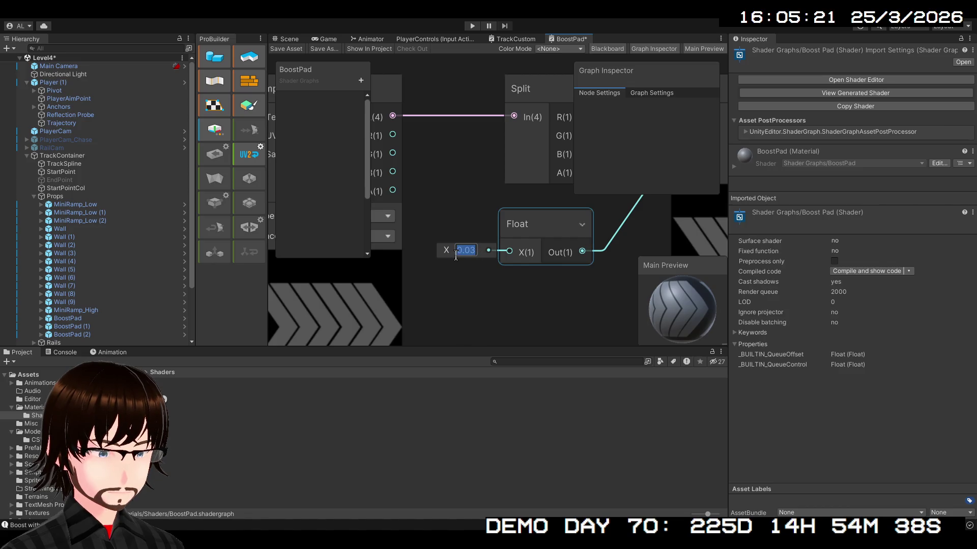
pyautogui.click(459, 236)
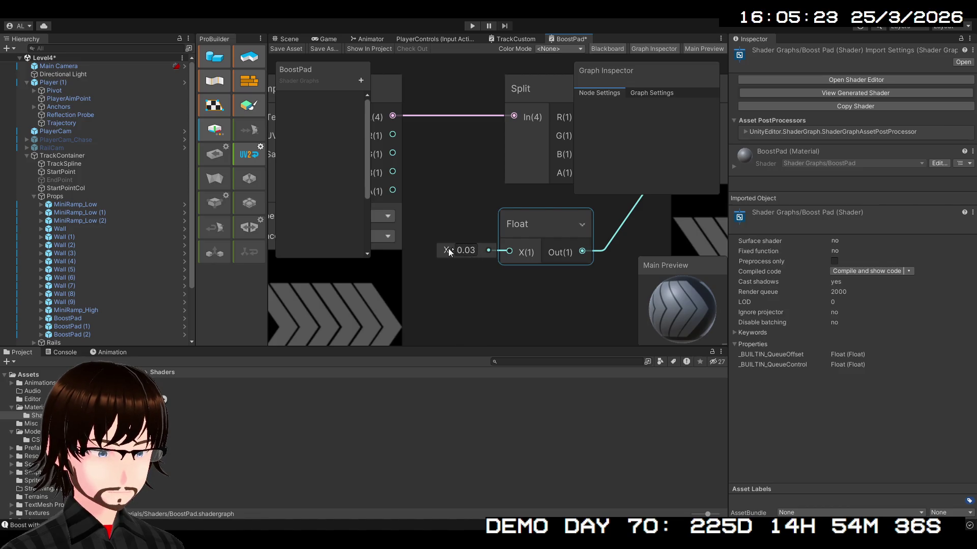
pyautogui.moveTo(465, 251)
pyautogui.mouseDown()
pyautogui.moveTo(731, 263)
pyautogui.moveTo(406, 339)
pyautogui.mouseUp()
pyautogui.moveTo(38, 440)
pyautogui.mouseDown()
pyautogui.moveTo(205, 41)
pyautogui.moveTo(705, 481)
pyautogui.moveTo(917, 526)
pyautogui.moveTo(71, 279)
pyautogui.moveTo(387, 270)
pyautogui.mouseUp()
pyautogui.moveTo(105, 300)
pyautogui.mouseDown()
pyautogui.moveTo(345, 265)
pyautogui.moveTo(95, 258)
pyautogui.moveTo(429, 264)
pyautogui.mouseUp()
pyautogui.scroll(-5, 430, 264)
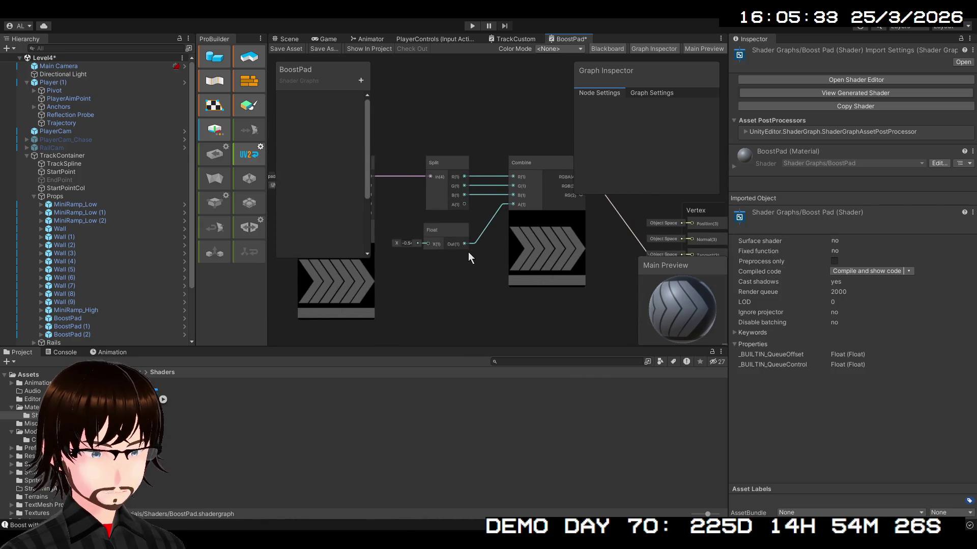
pyautogui.click(560, 173)
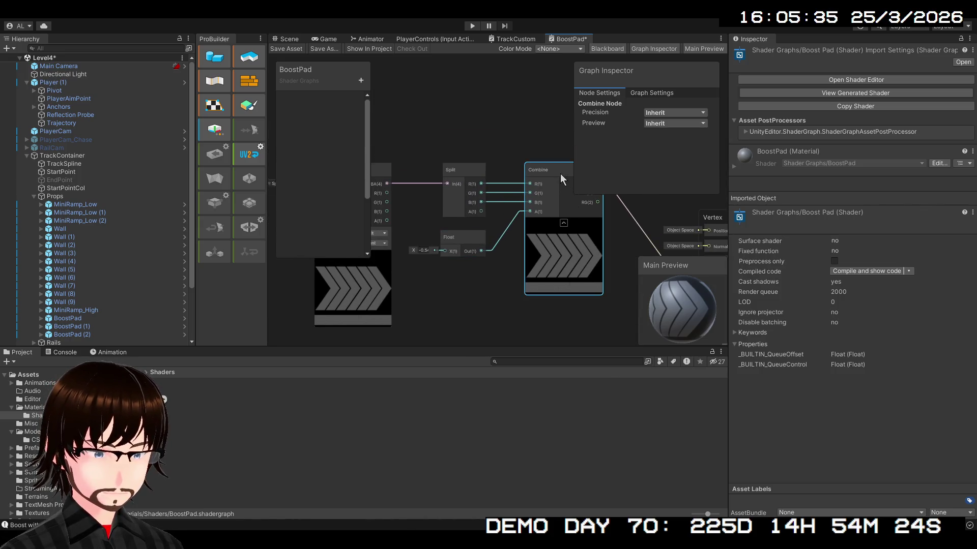
pyautogui.scroll(4, 555, 261)
pyautogui.moveTo(443, 274); pyautogui.dragTo(502, 303)
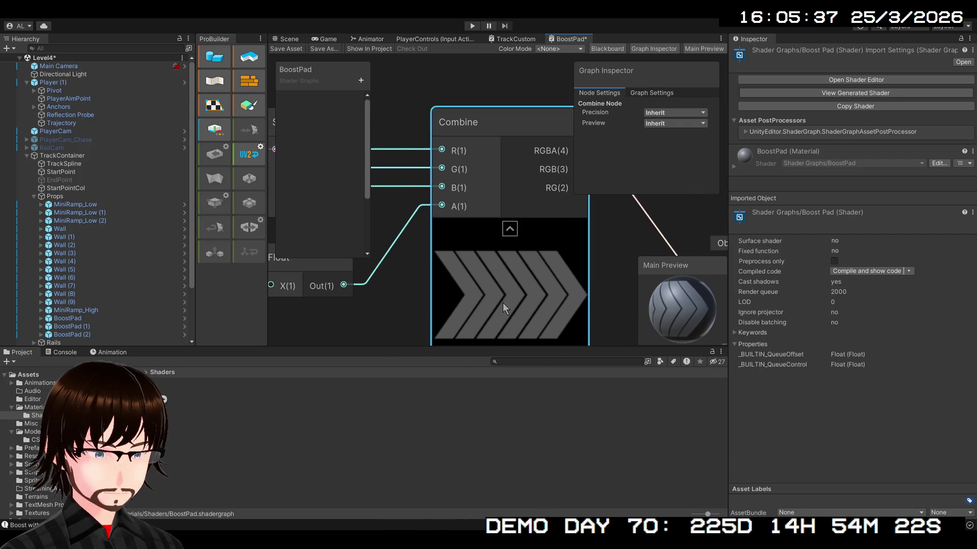
pyautogui.scroll(-2, 502, 303)
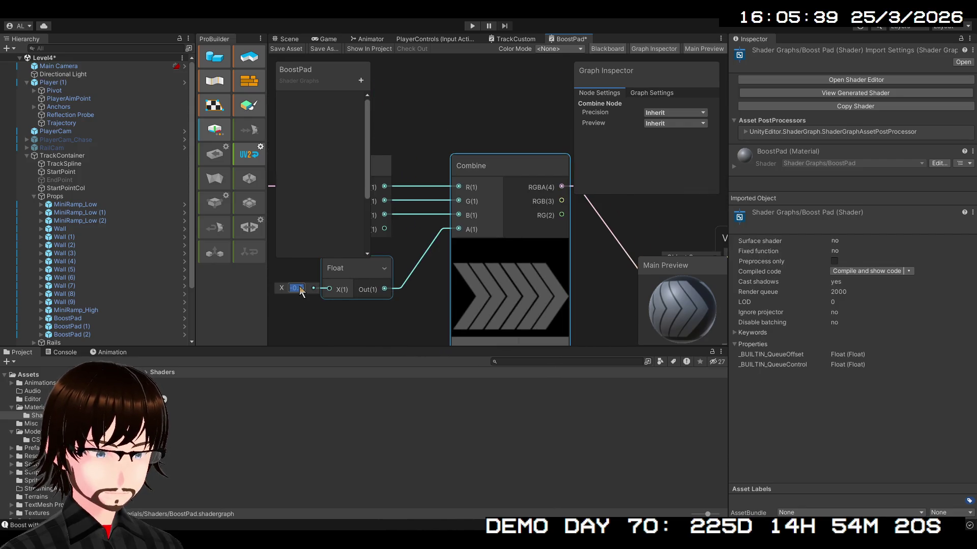
pyautogui.write('0')
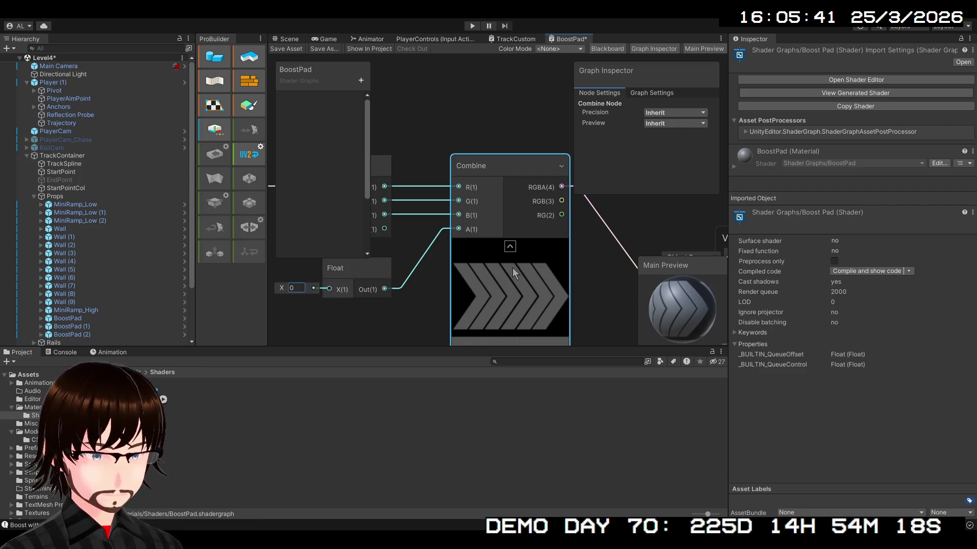
pyautogui.scroll(-2, 558, 255)
pyautogui.moveTo(559, 256); pyautogui.dragTo(384, 120)
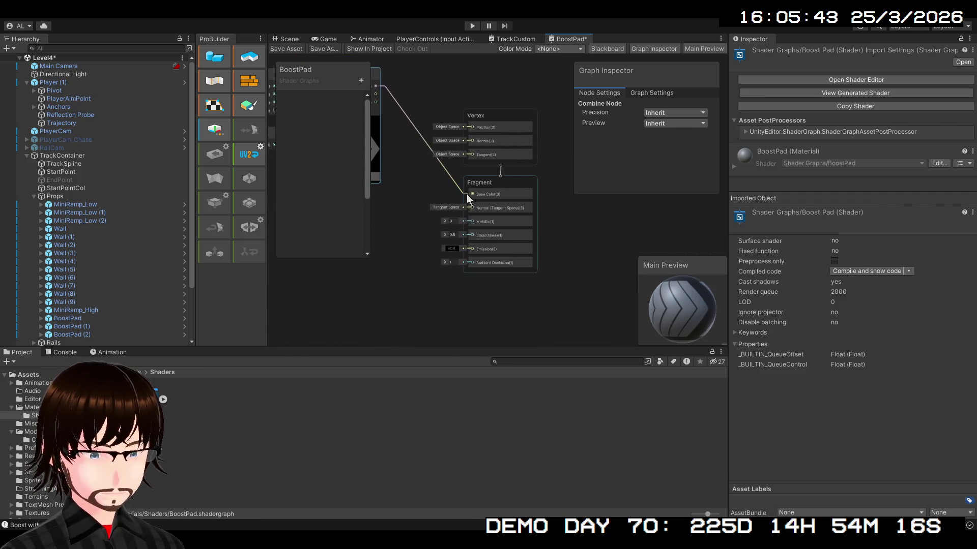
pyautogui.scroll(3, 460, 204)
# Set the shader's Surface Type to Transparent in Graph Settings.
pyautogui.moveTo(463, 223)
pyautogui.mouseDown()
pyautogui.moveTo(499, 366)
pyautogui.moveTo(478, 259)
pyautogui.mouseUp()
pyautogui.click(633, 92)
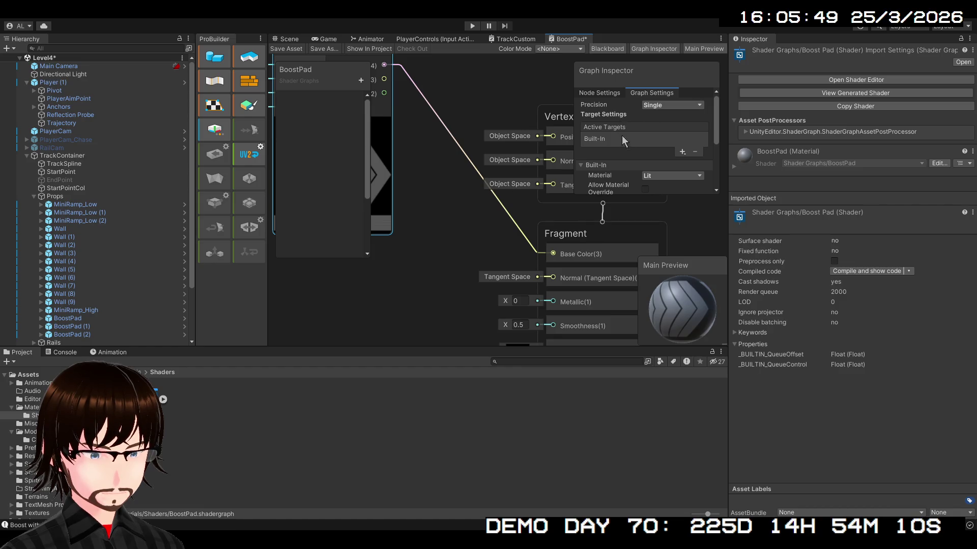
pyautogui.scroll(-3, 633, 156)
pyautogui.click(665, 145)
pyautogui.click(669, 167)
pyautogui.scroll(-2, 499, 245)
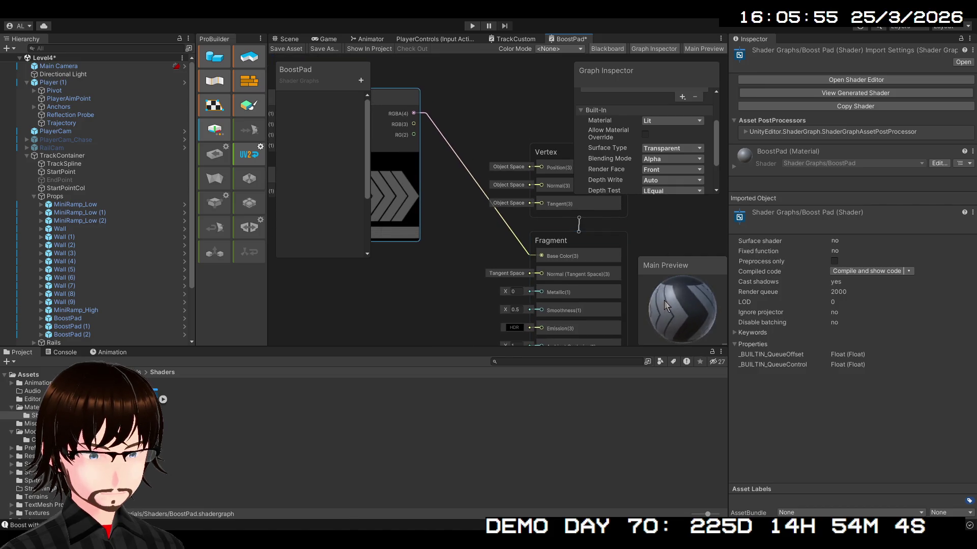
# Try different alpha values on the Float node, then set its X to 0.
pyautogui.press('f')
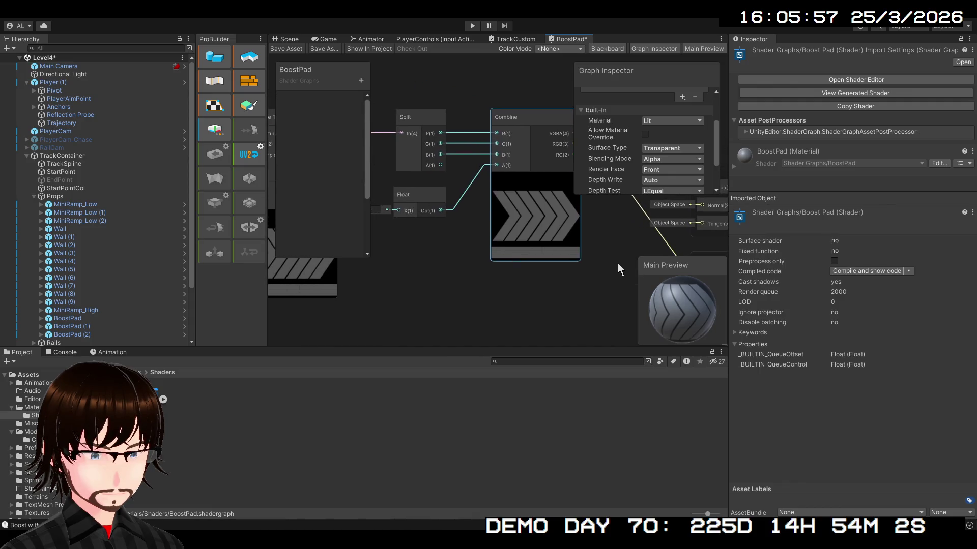
pyautogui.scroll(5, 527, 225)
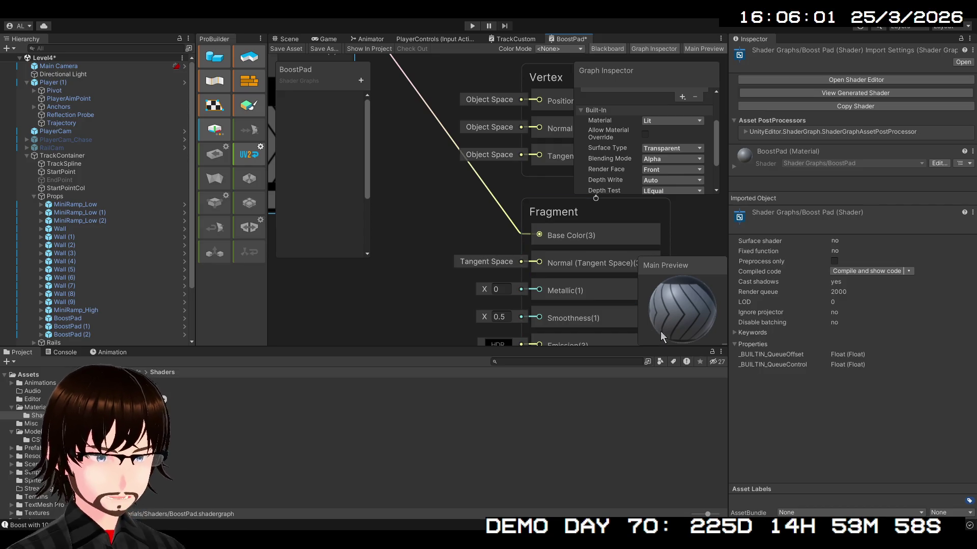
pyautogui.moveTo(374, 245)
pyautogui.mouseDown()
pyautogui.moveTo(585, 243)
pyautogui.moveTo(692, 298)
pyautogui.mouseUp()
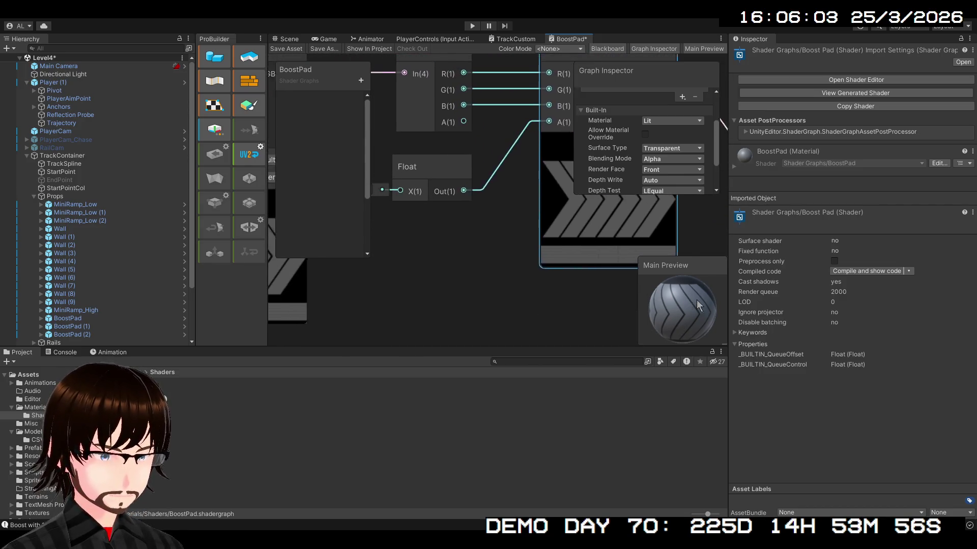
pyautogui.scroll(3, 523, 219)
pyautogui.moveTo(470, 213); pyautogui.dragTo(638, 230)
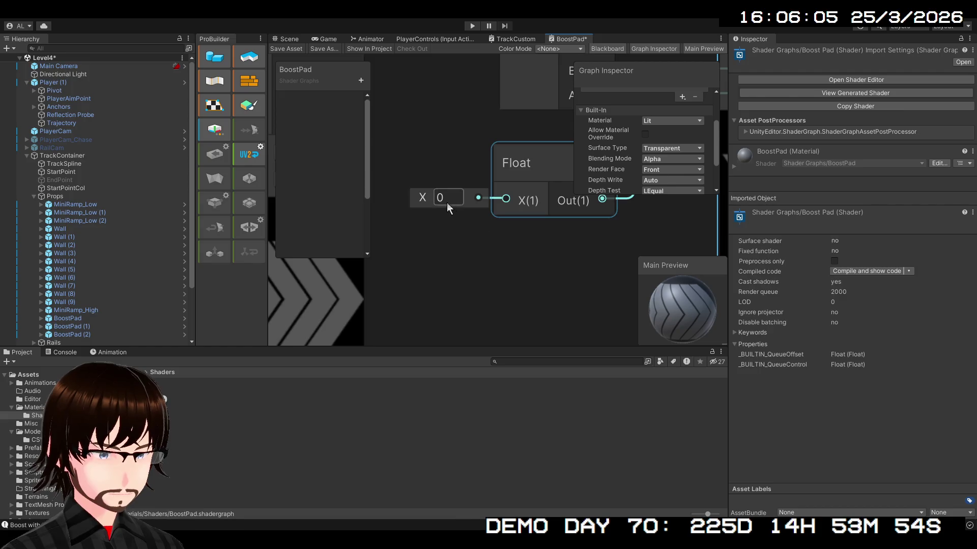
pyautogui.moveTo(426, 198)
pyautogui.mouseDown()
pyautogui.moveTo(447, 197)
pyautogui.moveTo(387, 201)
pyautogui.mouseUp()
pyautogui.click(433, 201)
pyautogui.write('0')
# Paste a copy of the Sample Texture 2D node below the chain.
pyautogui.moveTo(504, 238)
pyautogui.mouseDown()
pyautogui.moveTo(350, 294)
pyautogui.moveTo(241, 376)
pyautogui.mouseUp()
pyautogui.scroll(-4, 340, 326)
pyautogui.moveTo(429, 264)
pyautogui.mouseDown()
pyautogui.moveTo(532, 267)
pyautogui.moveTo(658, 249)
pyautogui.mouseUp()
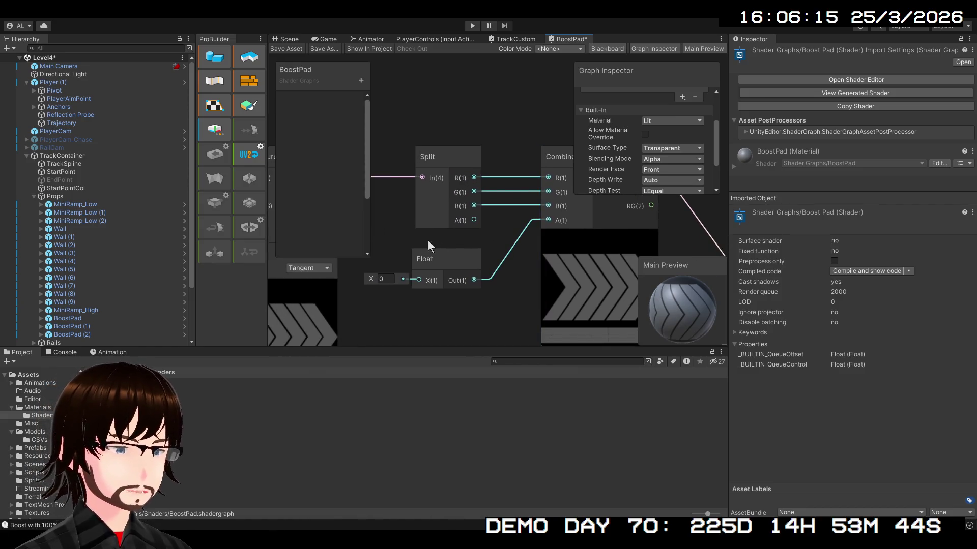
pyautogui.click(450, 222)
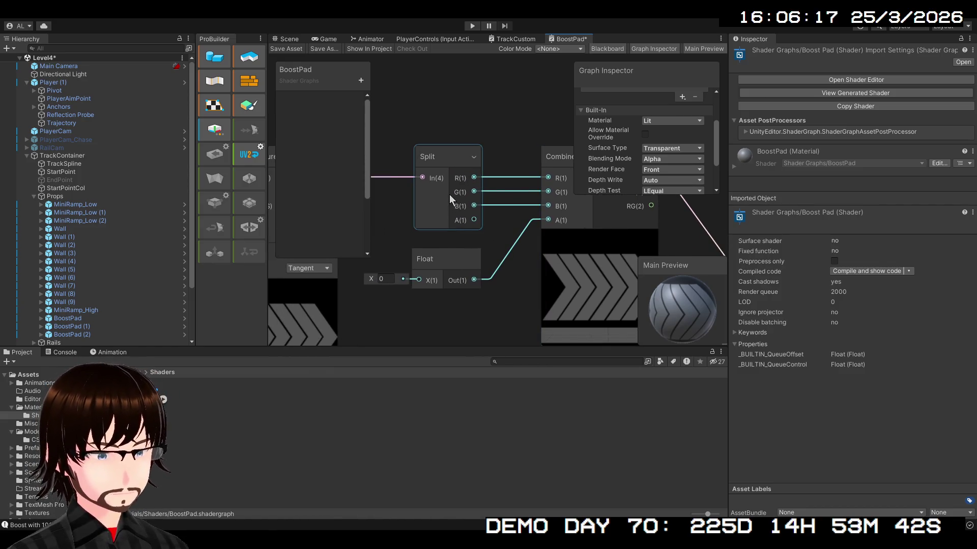
pyautogui.click(514, 249)
pyautogui.moveTo(514, 248)
pyautogui.mouseDown()
pyautogui.moveTo(273, 175)
pyautogui.moveTo(306, 193)
pyautogui.moveTo(331, 69)
pyautogui.mouseUp()
pyautogui.scroll(-8, 441, 185)
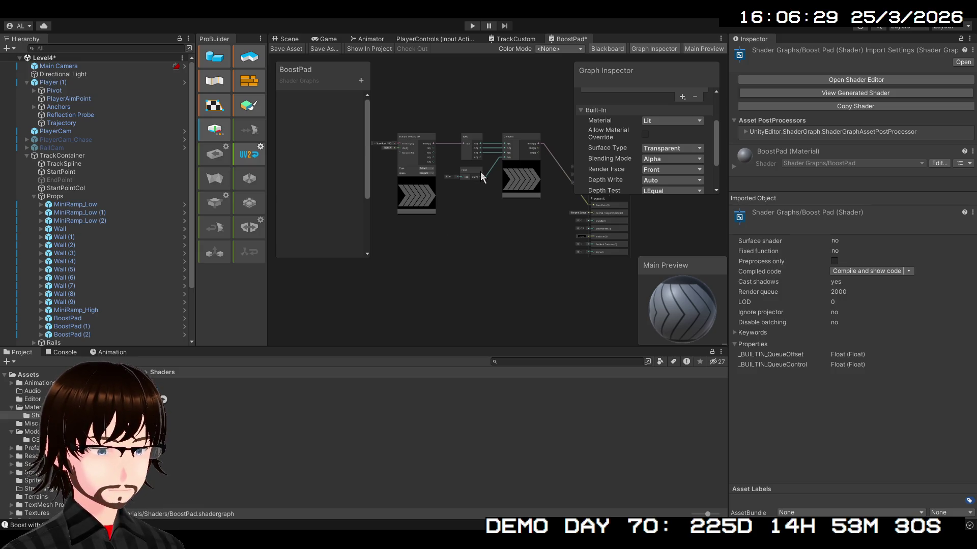
pyautogui.hotkey('ctrl', 'v')
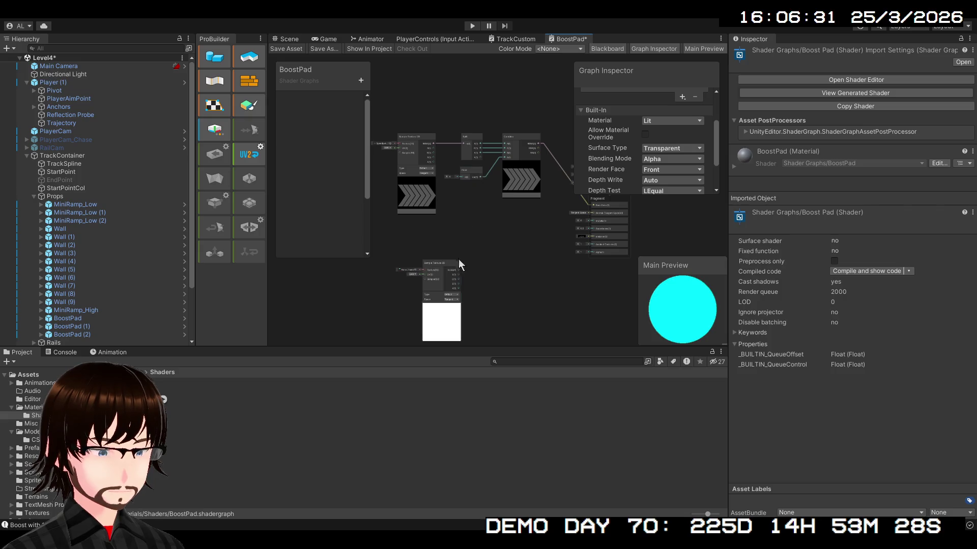
# Move the pasted Sample Texture 2D up and connect its output to Fragment Normal.
pyautogui.click(452, 259)
pyautogui.moveTo(451, 259); pyautogui.dragTo(430, 222)
pyautogui.scroll(4, 441, 237)
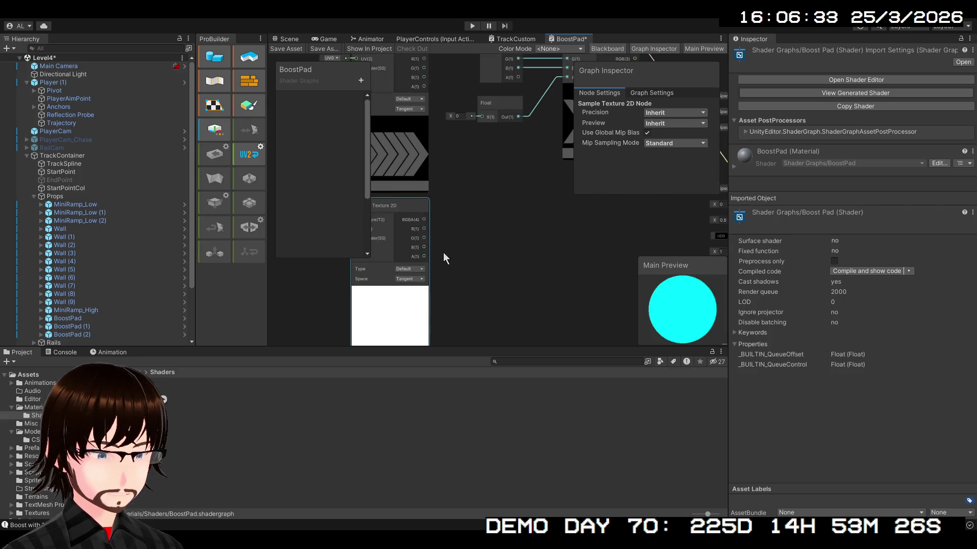
pyautogui.moveTo(424, 219)
pyautogui.mouseDown()
pyautogui.moveTo(720, 218)
pyautogui.moveTo(527, 224)
pyautogui.moveTo(477, 211)
pyautogui.moveTo(484, 188)
pyautogui.mouseUp()
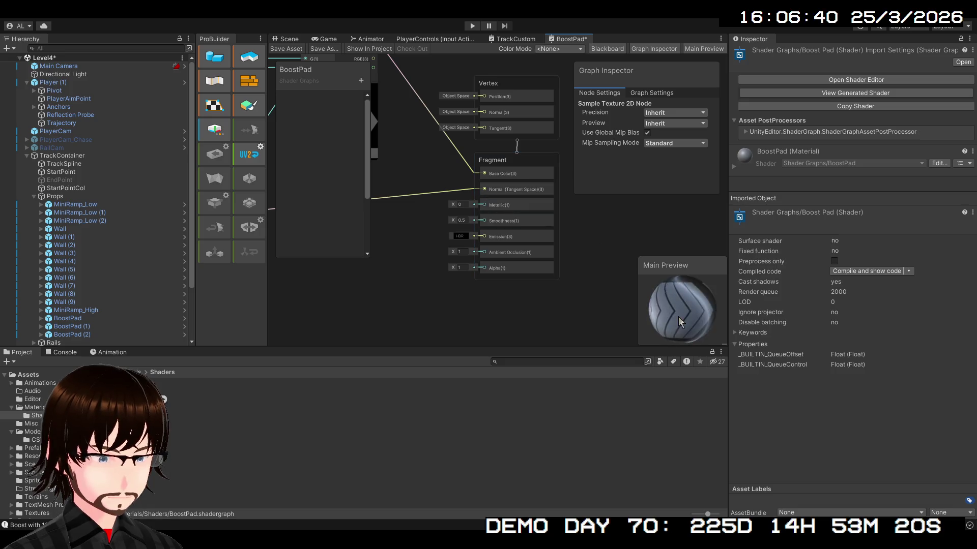
pyautogui.scroll(5, 687, 322)
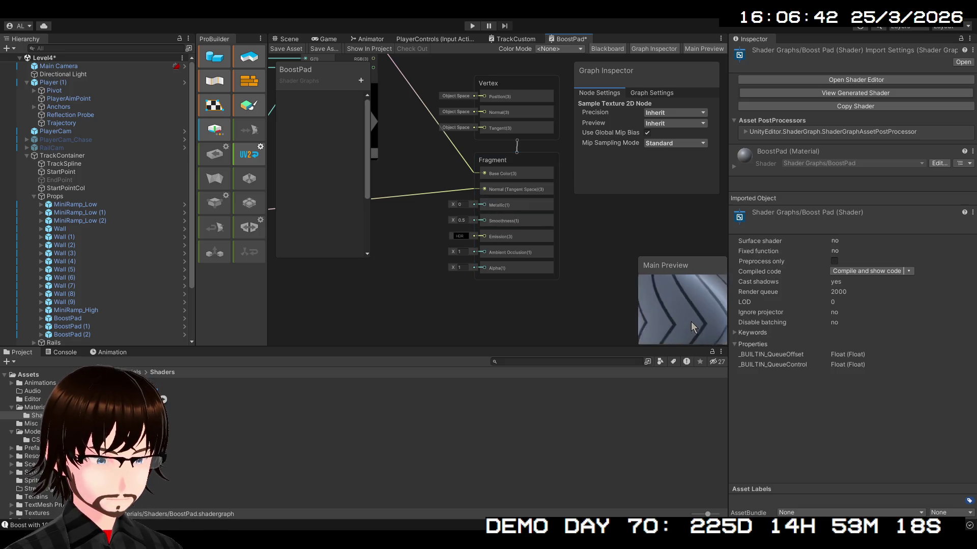
pyautogui.moveTo(684, 300)
pyautogui.mouseDown()
pyautogui.moveTo(676, 314)
pyautogui.moveTo(679, 295)
pyautogui.mouseUp()
# Assign the Speedpad normal texture to the new sampler, check the shading, then open TrackCustom.
pyautogui.moveTo(470, 275)
pyautogui.mouseDown()
pyautogui.moveTo(594, 293)
pyautogui.moveTo(813, 242)
pyautogui.mouseUp()
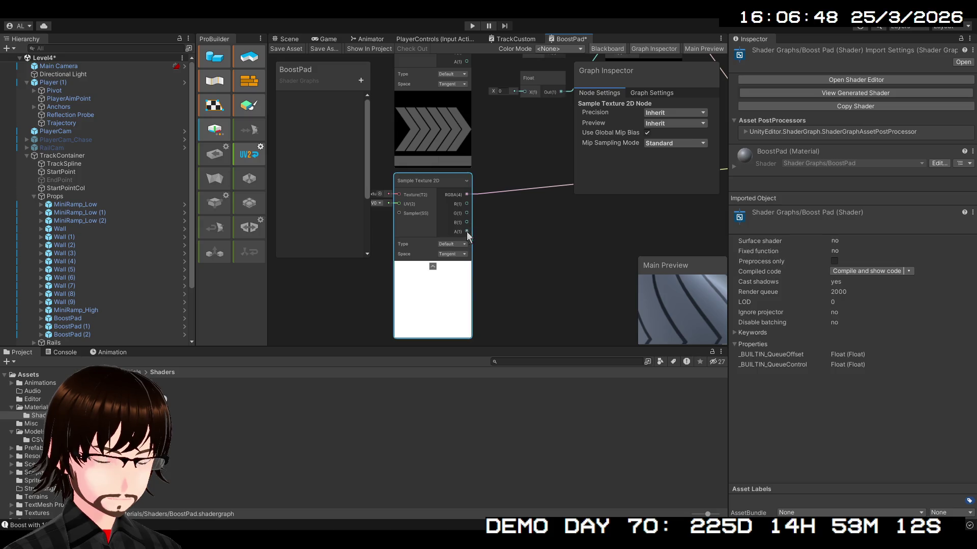
pyautogui.moveTo(464, 232); pyautogui.dragTo(499, 244)
pyautogui.click(415, 210)
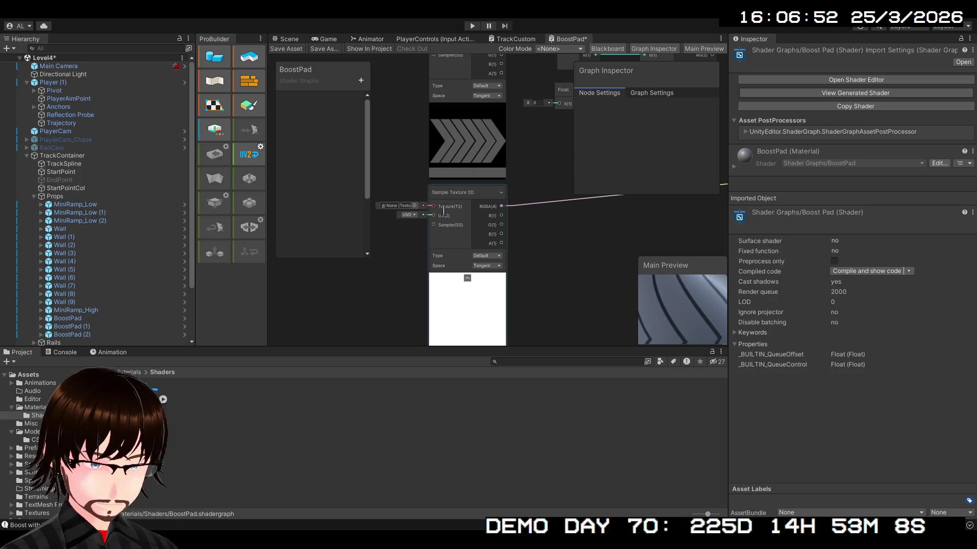
pyautogui.moveTo(646, 298)
pyautogui.mouseDown()
pyautogui.moveTo(667, 313)
pyautogui.moveTo(410, 258)
pyautogui.moveTo(285, 304)
pyautogui.mouseUp()
pyautogui.click(526, 155)
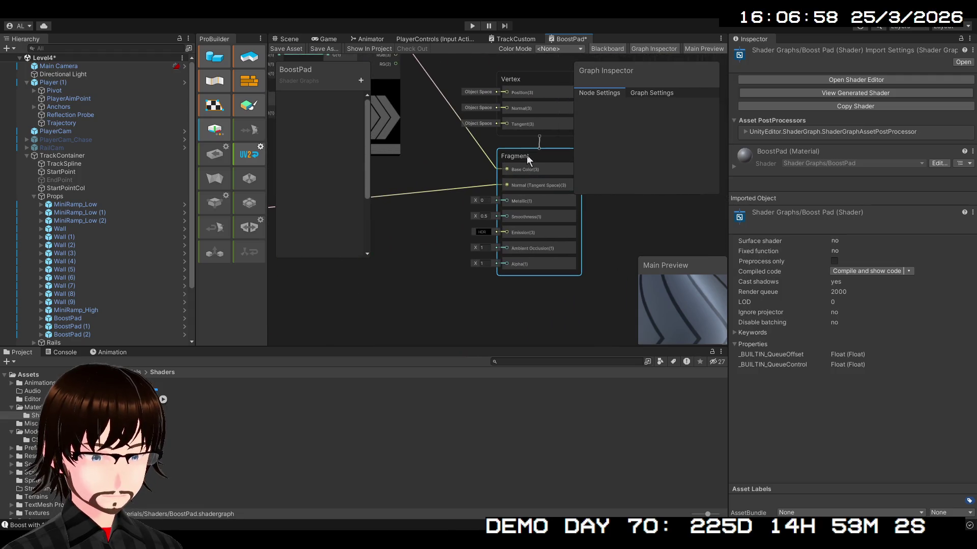
pyautogui.moveTo(663, 303)
pyautogui.mouseDown()
pyautogui.moveTo(648, 334)
pyautogui.moveTo(702, 297)
pyautogui.moveTo(639, 302)
pyautogui.mouseUp()
pyautogui.scroll(-3, 468, 318)
pyautogui.moveTo(469, 319)
pyautogui.mouseDown()
pyautogui.moveTo(537, 291)
pyautogui.moveTo(566, 291)
pyautogui.moveTo(505, 331)
pyautogui.moveTo(604, 305)
pyautogui.moveTo(451, 330)
pyautogui.moveTo(489, 308)
pyautogui.moveTo(616, 294)
pyautogui.mouseUp()
pyautogui.click(516, 39)
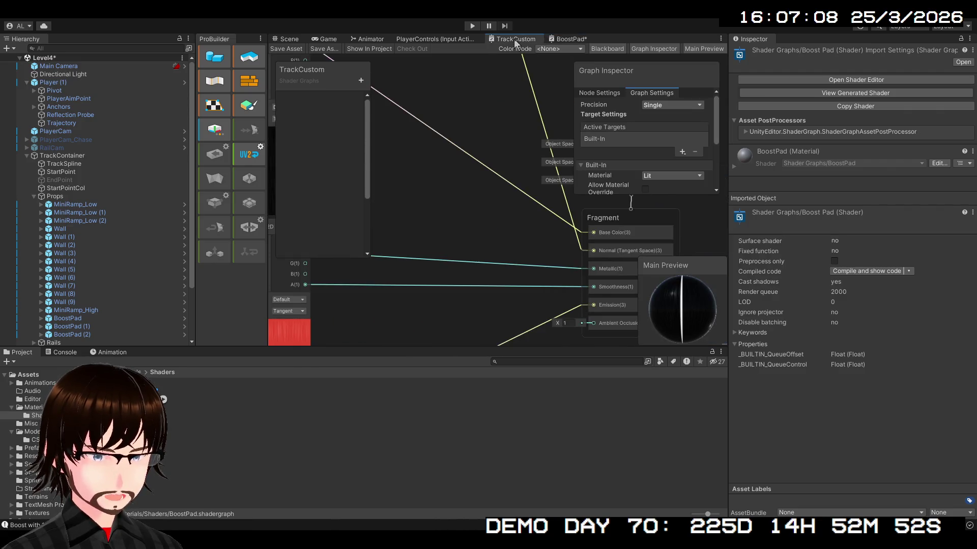
# Inspect TrackCustom's Sample Texture 2D and Normal Strength nodes, then return to BoostPad.
pyautogui.moveTo(466, 205)
pyautogui.mouseDown()
pyautogui.moveTo(512, 380)
pyautogui.moveTo(586, 245)
pyautogui.mouseUp()
pyautogui.scroll(-5, 557, 102)
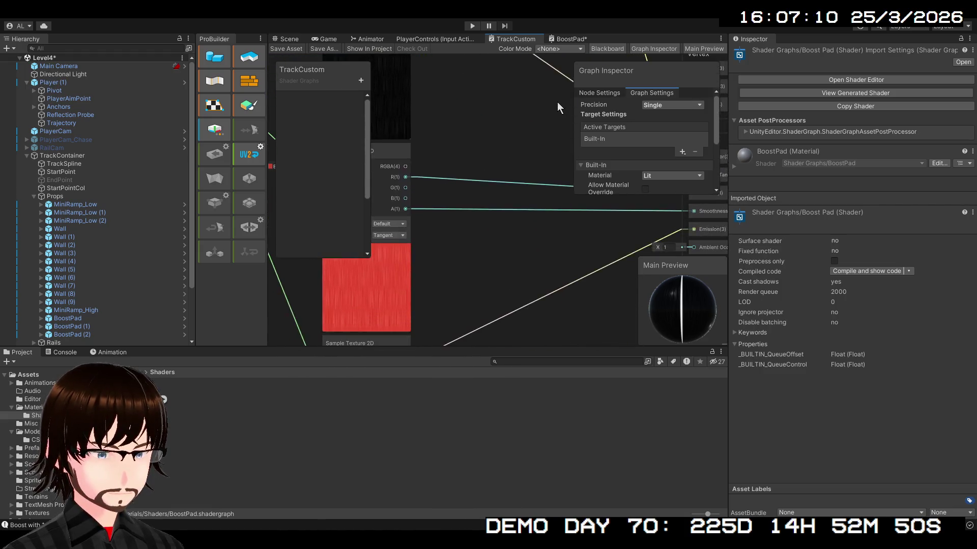
pyautogui.scroll(3, 492, 258)
pyautogui.moveTo(524, 246)
pyautogui.mouseDown()
pyautogui.moveTo(477, 352)
pyautogui.moveTo(509, 407)
pyautogui.moveTo(557, 448)
pyautogui.mouseUp()
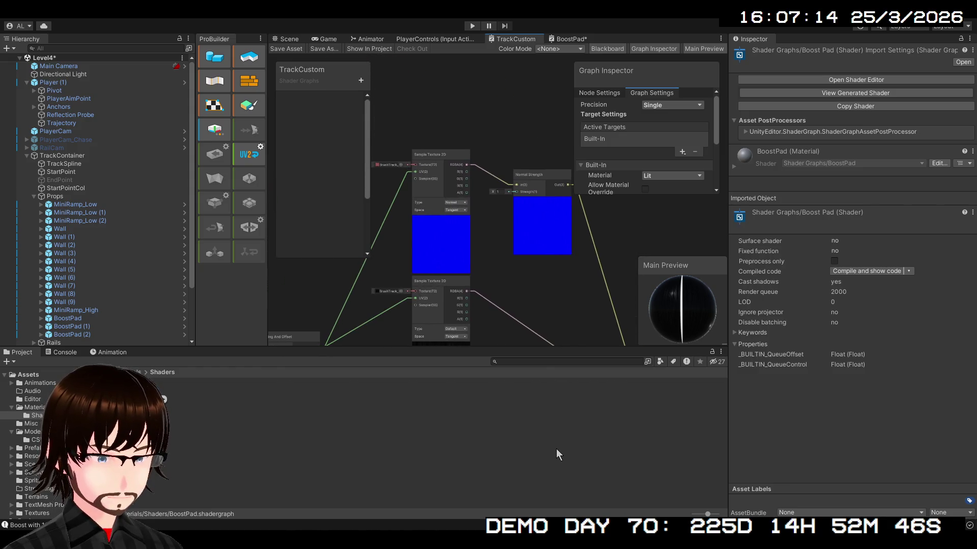
pyautogui.scroll(3, 498, 258)
pyautogui.moveTo(510, 257)
pyautogui.mouseDown()
pyautogui.moveTo(462, 321)
pyautogui.moveTo(521, 276)
pyautogui.moveTo(494, 272)
pyautogui.moveTo(553, 261)
pyautogui.moveTo(561, 371)
pyautogui.moveTo(643, 254)
pyautogui.mouseUp()
pyautogui.scroll(3, 529, 268)
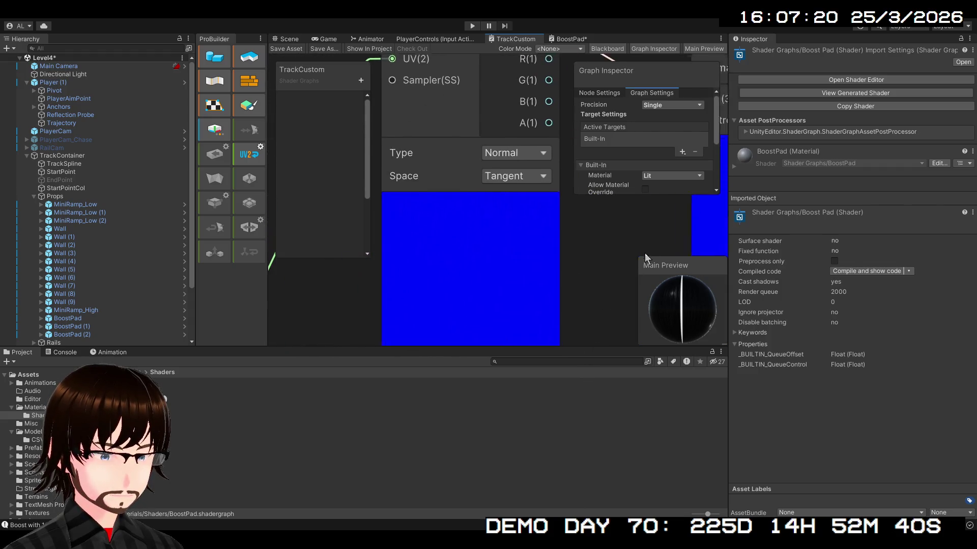
pyautogui.scroll(-5, 469, 299)
pyautogui.scroll(-3, 422, 302)
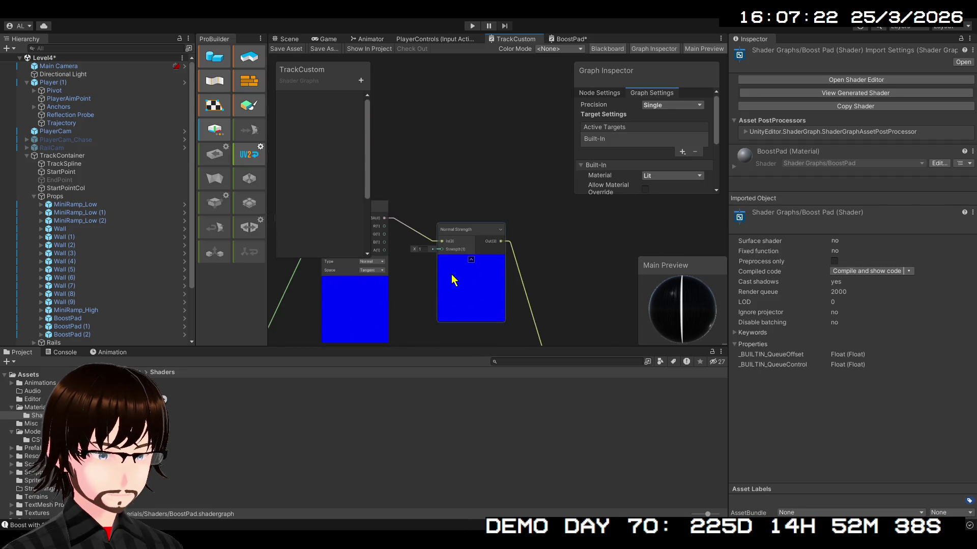
pyautogui.moveTo(450, 274); pyautogui.dragTo(521, 212)
pyautogui.click(567, 39)
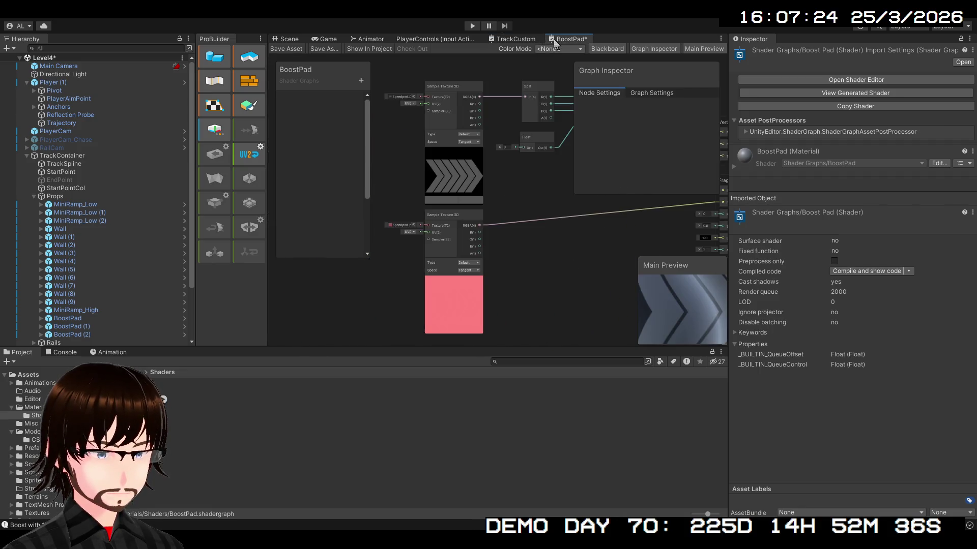
# Insert a Normal Strength node between the Speedpad normal texture and Fragment Normal.
pyautogui.scroll(-1, 570, 271)
pyautogui.moveTo(569, 271)
pyautogui.mouseDown()
pyautogui.moveTo(403, 268)
pyautogui.moveTo(533, 279)
pyautogui.mouseUp()
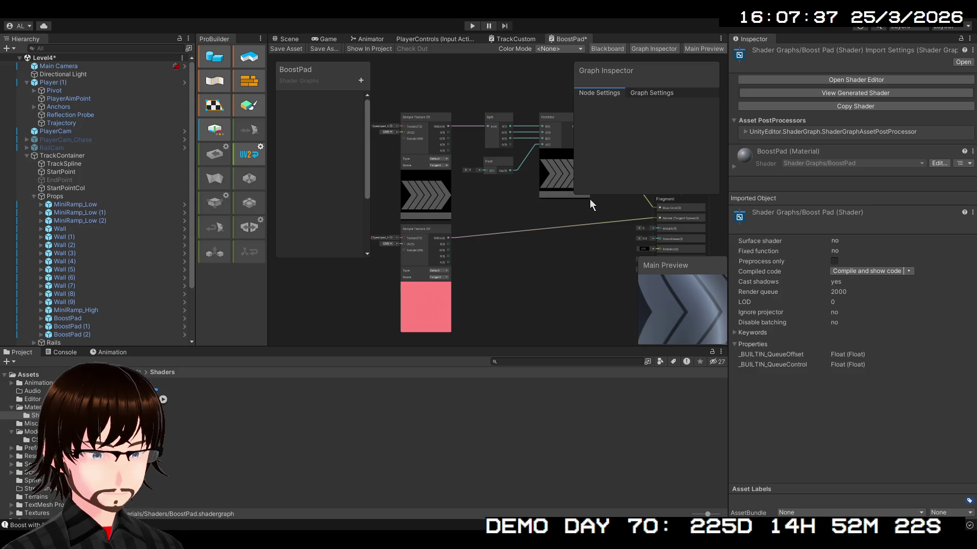
pyautogui.hotkey('ctrl', 'z')
pyautogui.moveTo(537, 288)
pyautogui.mouseDown()
pyautogui.moveTo(534, 247)
pyautogui.moveTo(514, 257)
pyautogui.moveTo(571, 255)
pyautogui.mouseUp()
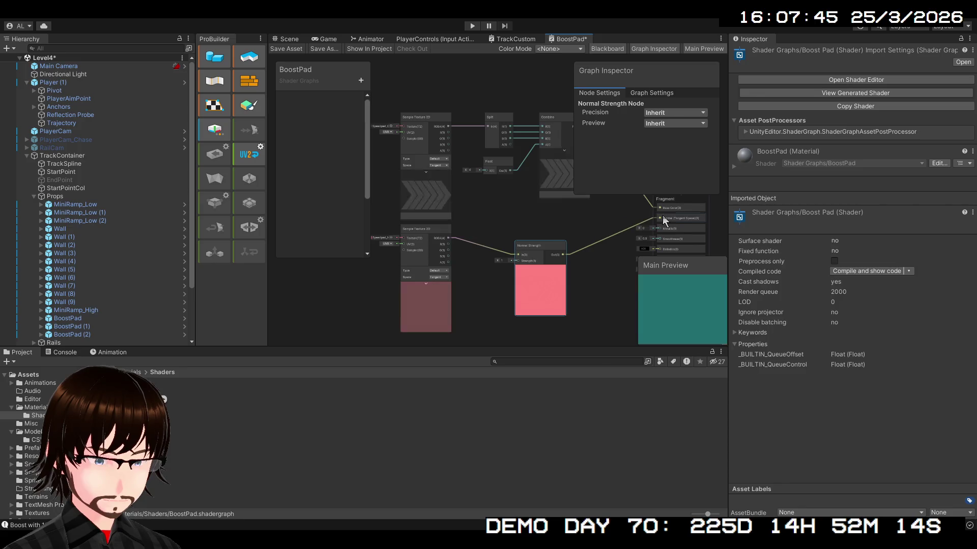
pyautogui.moveTo(545, 245)
pyautogui.mouseDown()
pyautogui.moveTo(513, 225)
pyautogui.moveTo(495, 233)
pyautogui.mouseUp()
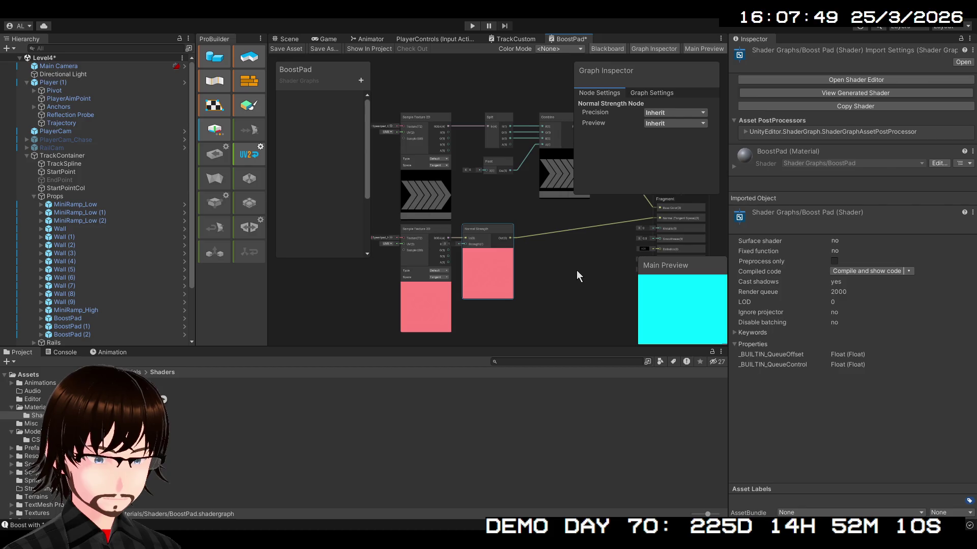
pyautogui.scroll(3, 578, 271)
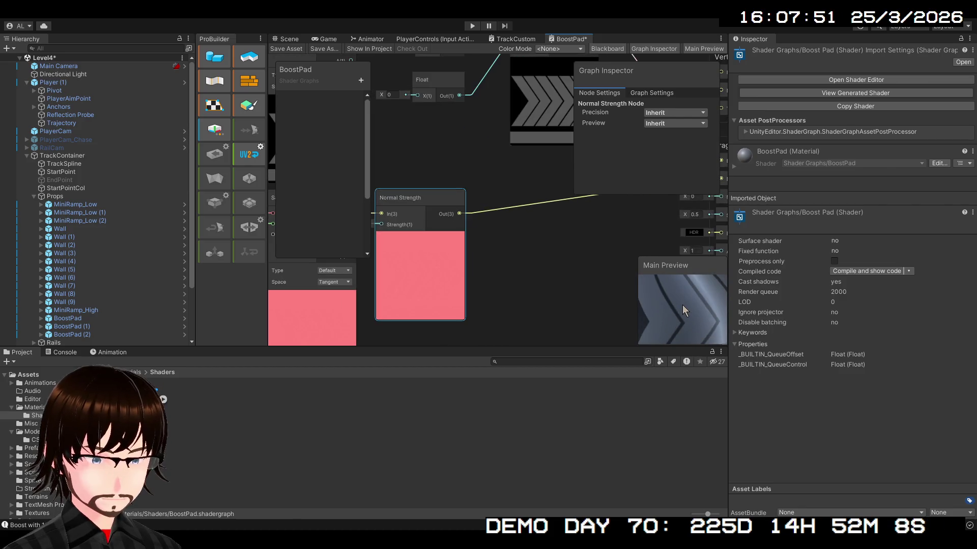
pyautogui.moveTo(479, 262); pyautogui.dragTo(689, 261)
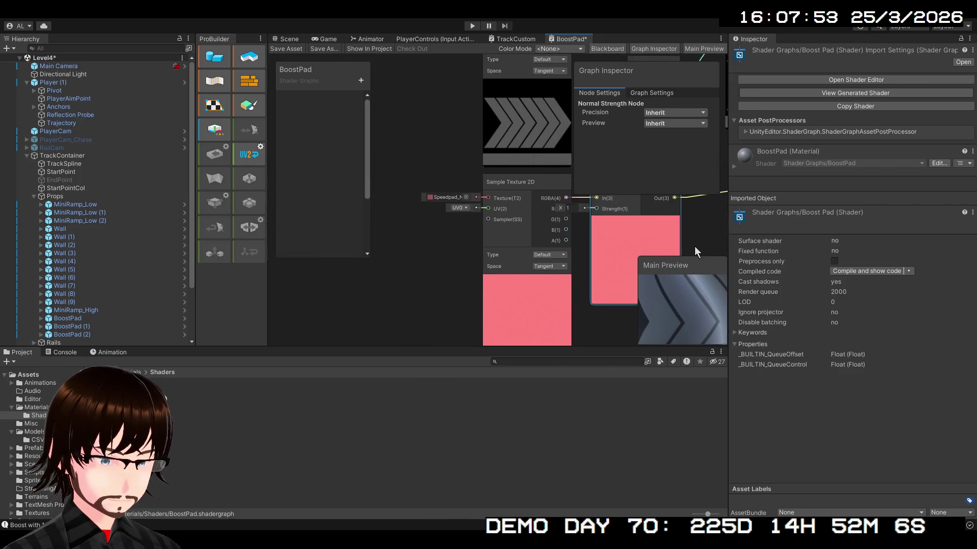
pyautogui.click(462, 220)
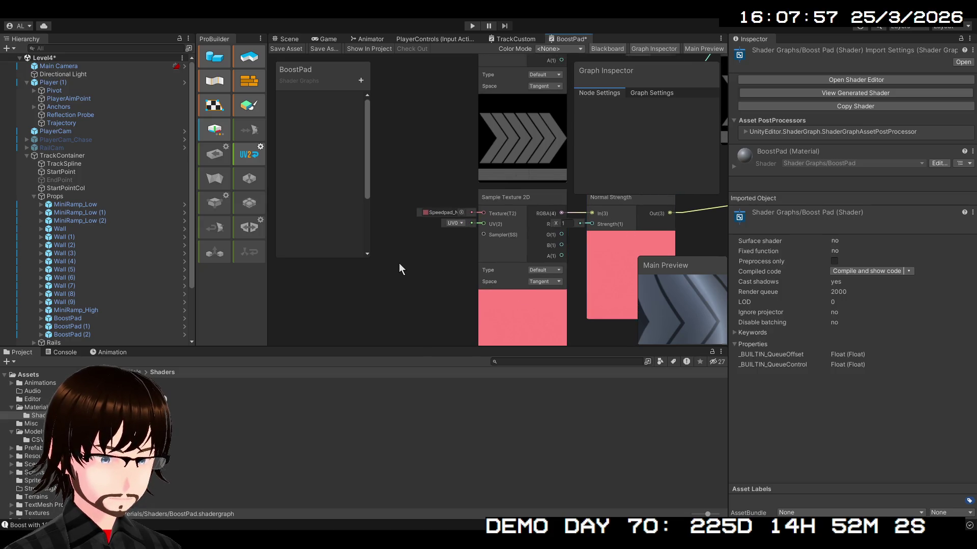
# Switch to the TrackCustom graph and locate its Tiling And Offset node.
pyautogui.scroll(3, 484, 234)
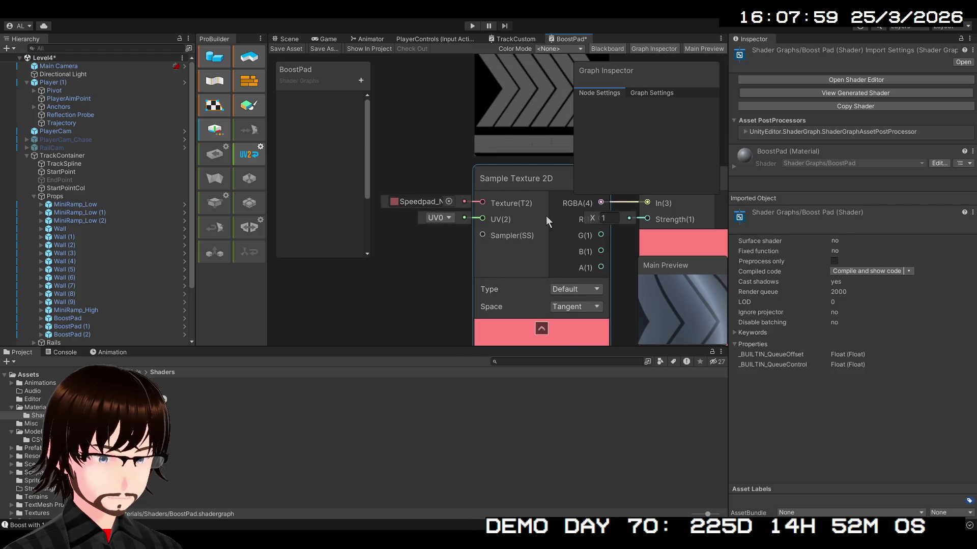
pyautogui.moveTo(547, 220); pyautogui.dragTo(394, 341)
pyautogui.scroll(-5, 395, 341)
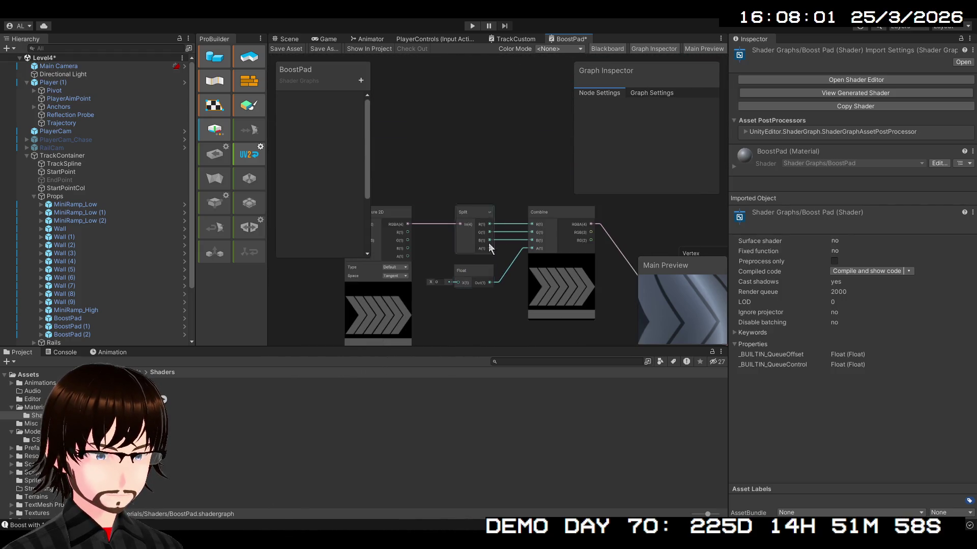
pyautogui.click(509, 36)
pyautogui.moveTo(392, 179)
pyautogui.mouseDown()
pyautogui.moveTo(456, 198)
pyautogui.moveTo(472, 114)
pyautogui.mouseUp()
pyautogui.scroll(-2, 421, 233)
pyautogui.moveTo(421, 233); pyautogui.dragTo(551, 183)
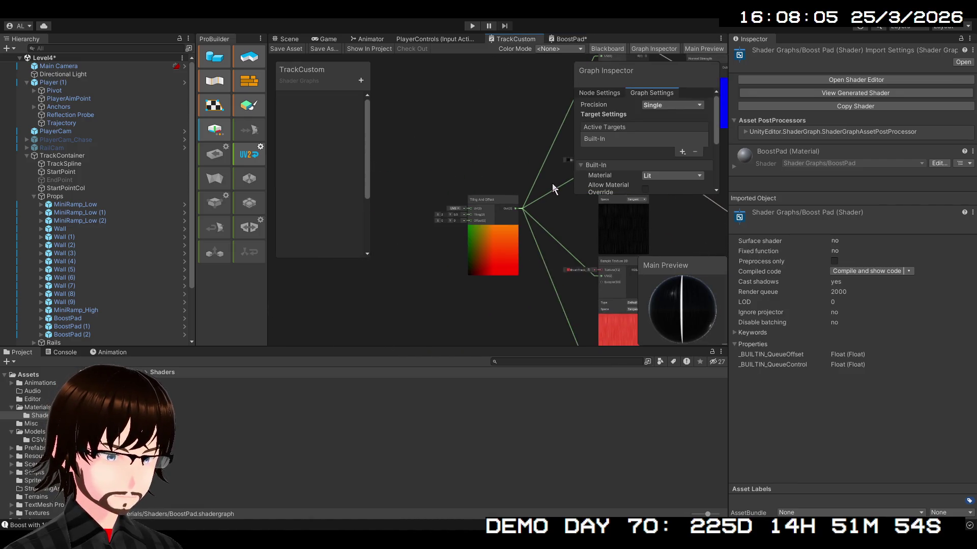
# In BoostPad, try UV1 and then the next UV channel on the normal-map Sample Texture 2D.
pyautogui.scroll(3, 519, 211)
pyautogui.moveTo(518, 220)
pyautogui.mouseDown()
pyautogui.moveTo(573, 236)
pyautogui.moveTo(530, 227)
pyautogui.moveTo(295, 470)
pyautogui.moveTo(305, 534)
pyautogui.moveTo(324, 364)
pyautogui.moveTo(318, 346)
pyautogui.moveTo(219, 468)
pyautogui.moveTo(274, 371)
pyautogui.moveTo(259, 285)
pyautogui.moveTo(321, 271)
pyautogui.moveTo(391, 341)
pyautogui.moveTo(352, 286)
pyautogui.moveTo(300, 271)
pyautogui.moveTo(395, 358)
pyautogui.moveTo(241, 474)
pyautogui.moveTo(256, 331)
pyautogui.moveTo(331, 242)
pyautogui.moveTo(447, 178)
pyautogui.moveTo(560, 187)
pyautogui.moveTo(533, 191)
pyautogui.moveTo(518, 213)
pyautogui.moveTo(528, 195)
pyautogui.moveTo(553, 200)
pyautogui.mouseUp()
pyautogui.click(559, 39)
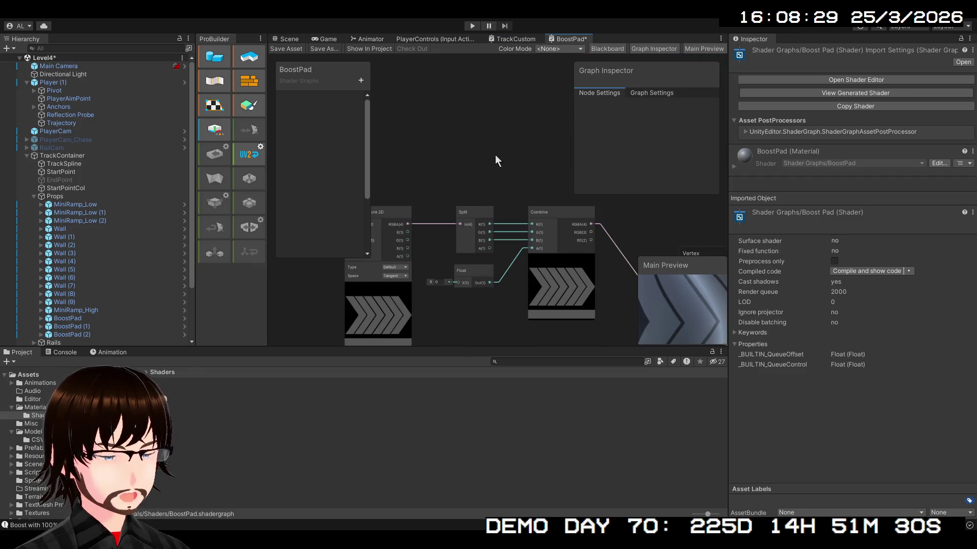
pyautogui.moveTo(498, 153); pyautogui.dragTo(571, 159)
pyautogui.moveTo(351, 273)
pyautogui.mouseDown()
pyautogui.moveTo(545, 203)
pyautogui.moveTo(455, 264)
pyautogui.mouseUp()
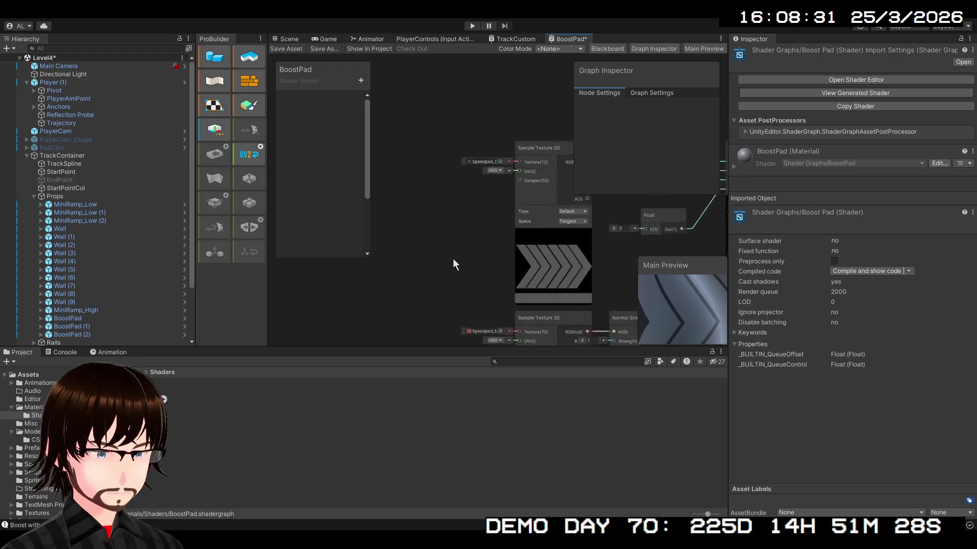
pyautogui.scroll(1, 453, 258)
pyautogui.scroll(2, 462, 115)
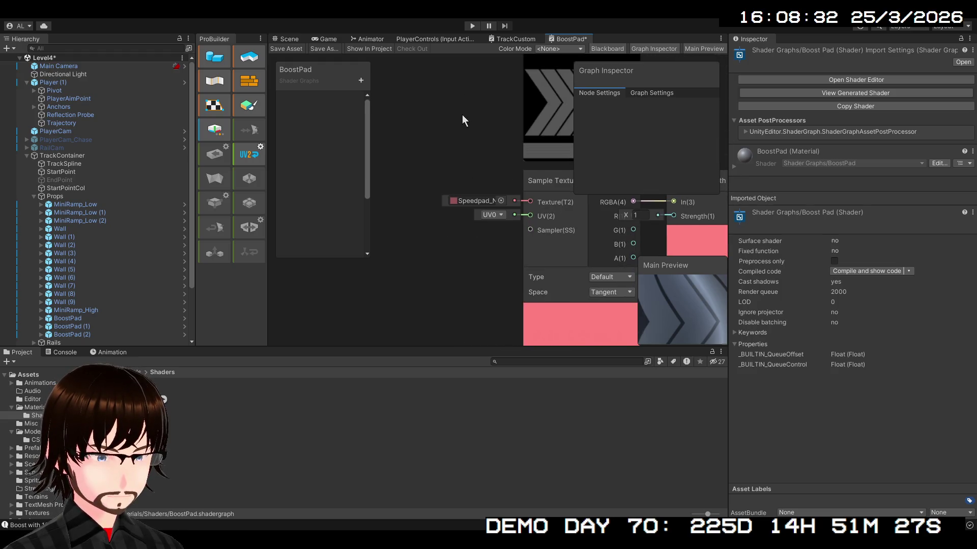
pyautogui.click(492, 215)
pyautogui.click(514, 238)
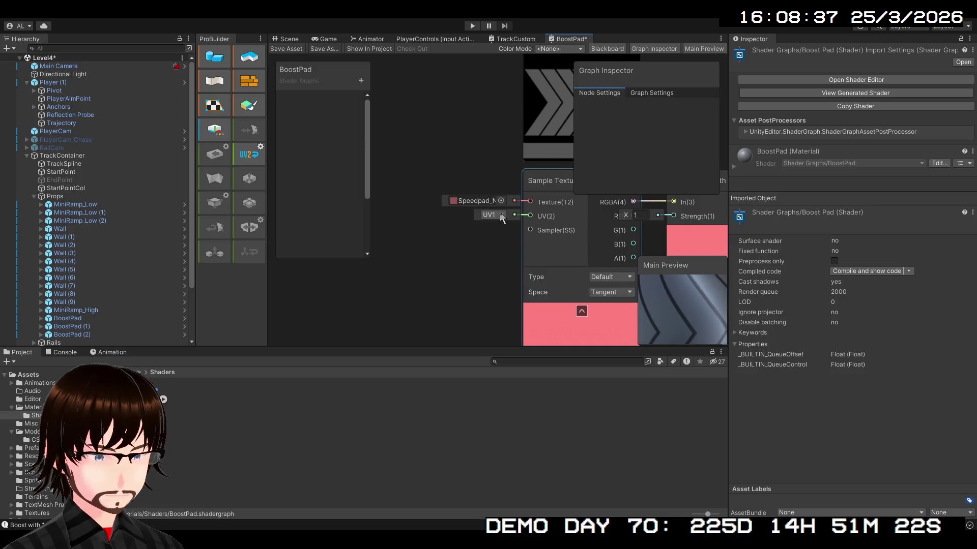
pyautogui.click(503, 253)
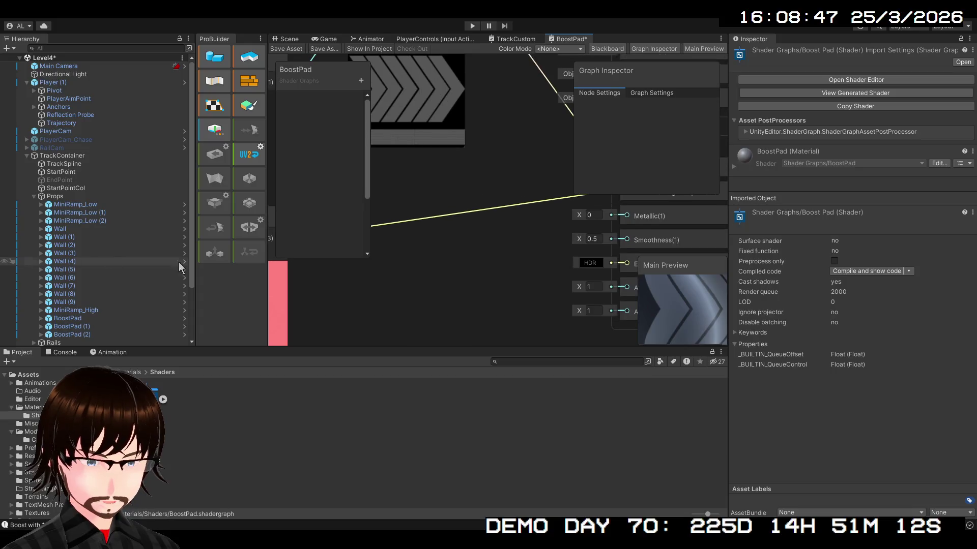
pyautogui.scroll(-3, 356, 319)
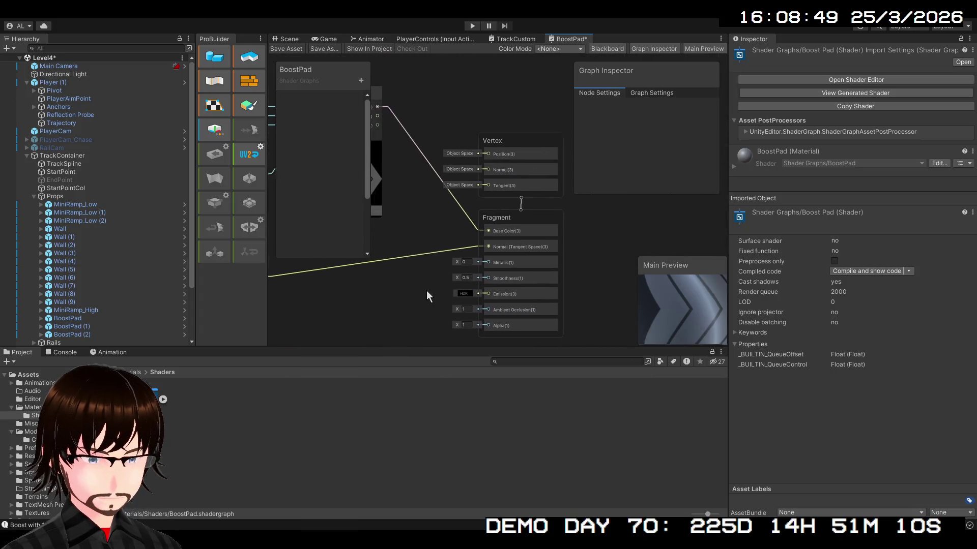
# Compare against TrackCustom's normal-map texture nodes, then return to BoostPad.
pyautogui.click(512, 38)
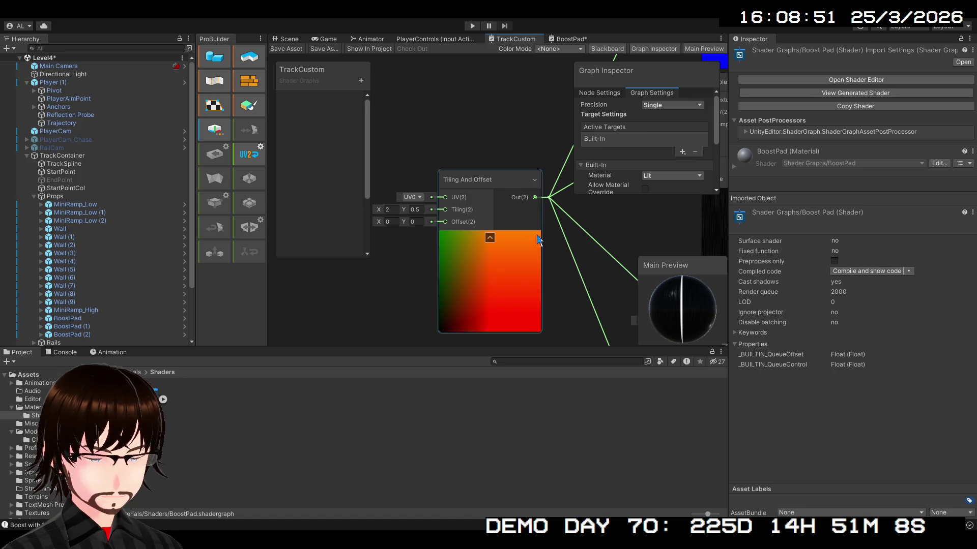
pyautogui.scroll(3, 538, 222)
pyautogui.moveTo(511, 227)
pyautogui.mouseDown()
pyautogui.moveTo(453, 236)
pyautogui.moveTo(447, 227)
pyautogui.moveTo(540, 98)
pyautogui.moveTo(537, 280)
pyautogui.moveTo(701, 176)
pyautogui.moveTo(715, 145)
pyautogui.moveTo(551, 354)
pyautogui.moveTo(478, 512)
pyautogui.moveTo(478, 319)
pyautogui.moveTo(490, 460)
pyautogui.moveTo(559, 539)
pyautogui.mouseUp()
pyautogui.moveTo(500, 267)
pyautogui.mouseDown()
pyautogui.moveTo(517, 306)
pyautogui.moveTo(626, 353)
pyautogui.moveTo(678, 353)
pyautogui.moveTo(632, 250)
pyautogui.moveTo(600, 125)
pyautogui.moveTo(627, 327)
pyautogui.mouseUp()
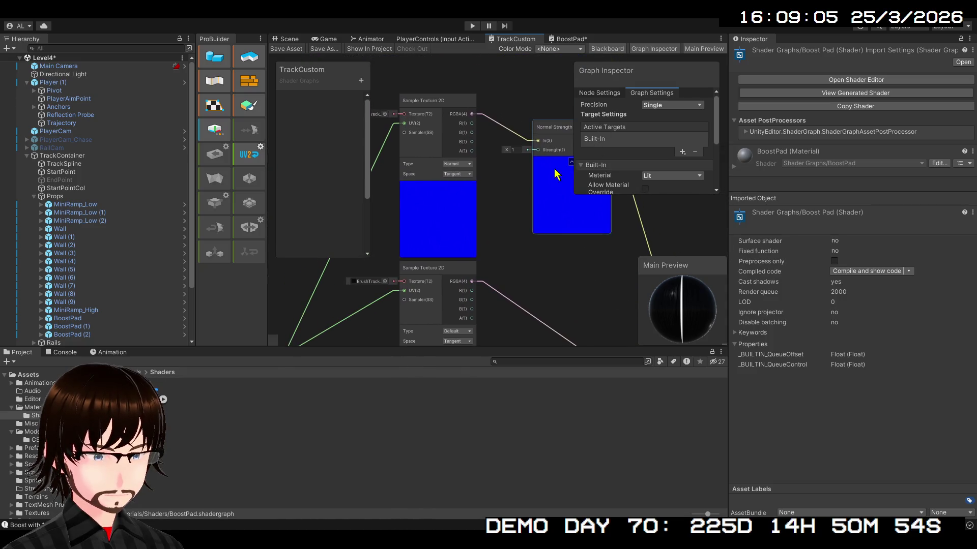
pyautogui.click(562, 39)
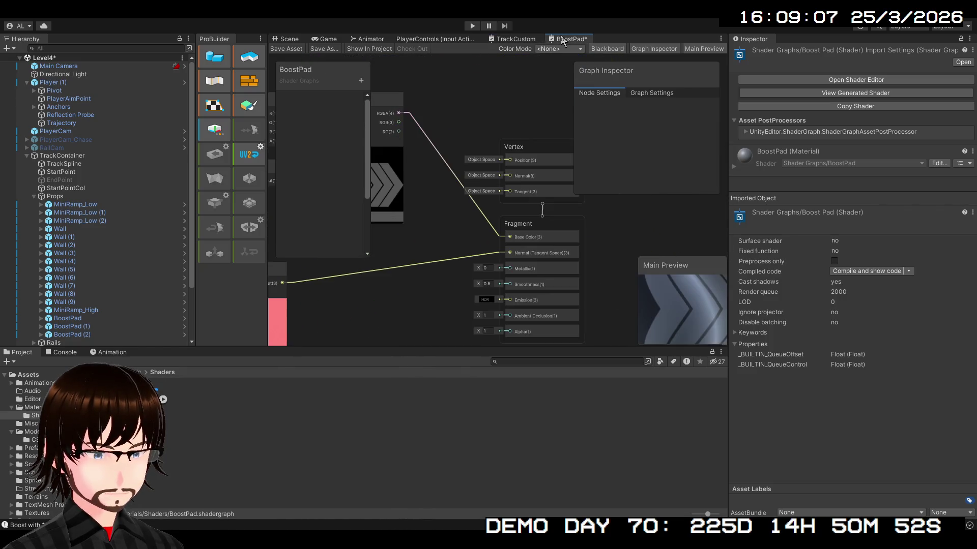
# Paste an extra Sample Texture 2D node, move it higher, then undo.
pyautogui.moveTo(442, 236)
pyautogui.mouseDown()
pyautogui.moveTo(579, 212)
pyautogui.moveTo(603, 330)
pyautogui.moveTo(588, 354)
pyautogui.moveTo(655, 305)
pyautogui.moveTo(701, 185)
pyautogui.moveTo(697, 161)
pyautogui.mouseUp()
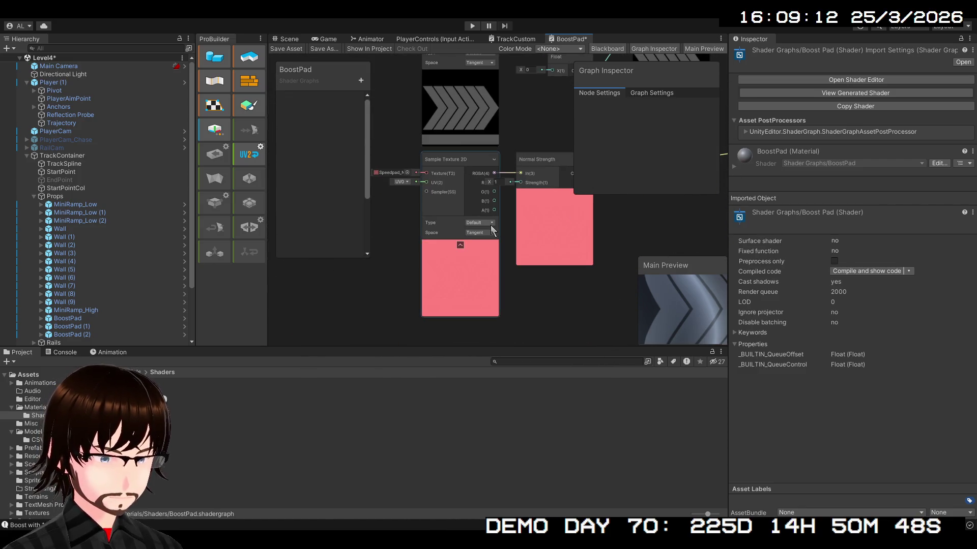
pyautogui.moveTo(593, 299)
pyautogui.mouseDown()
pyautogui.moveTo(398, 334)
pyautogui.moveTo(315, 336)
pyautogui.mouseUp()
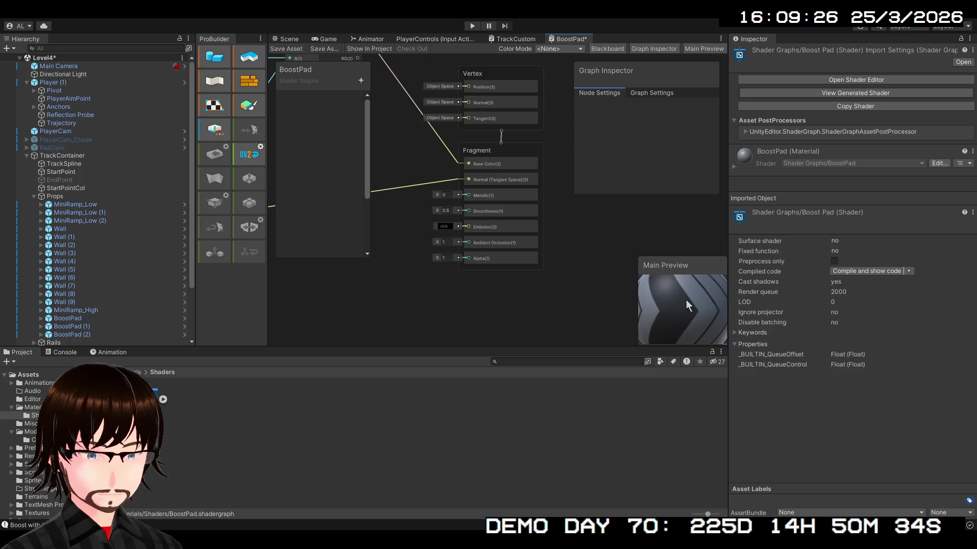
pyautogui.scroll(-3, 551, 301)
pyautogui.scroll(3, 515, 243)
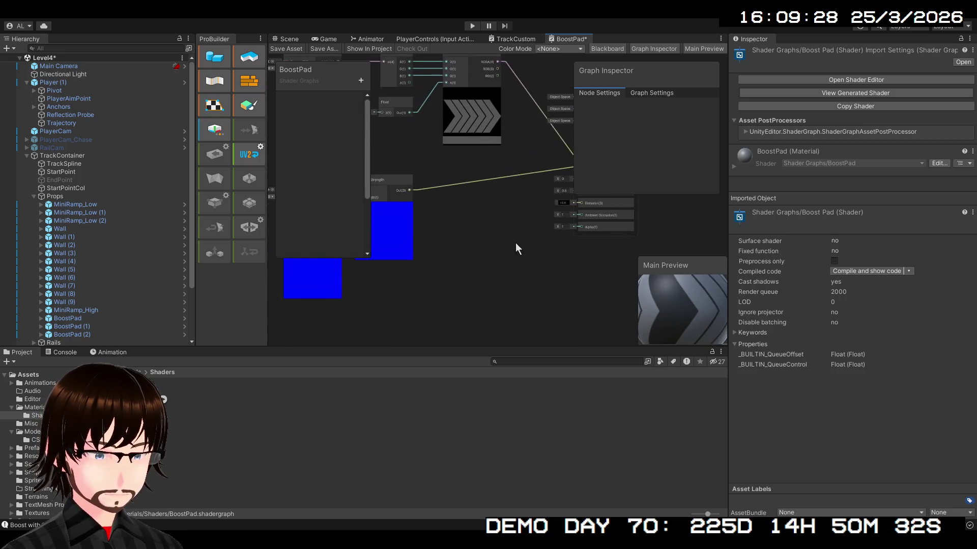
pyautogui.scroll(-2, 443, 277)
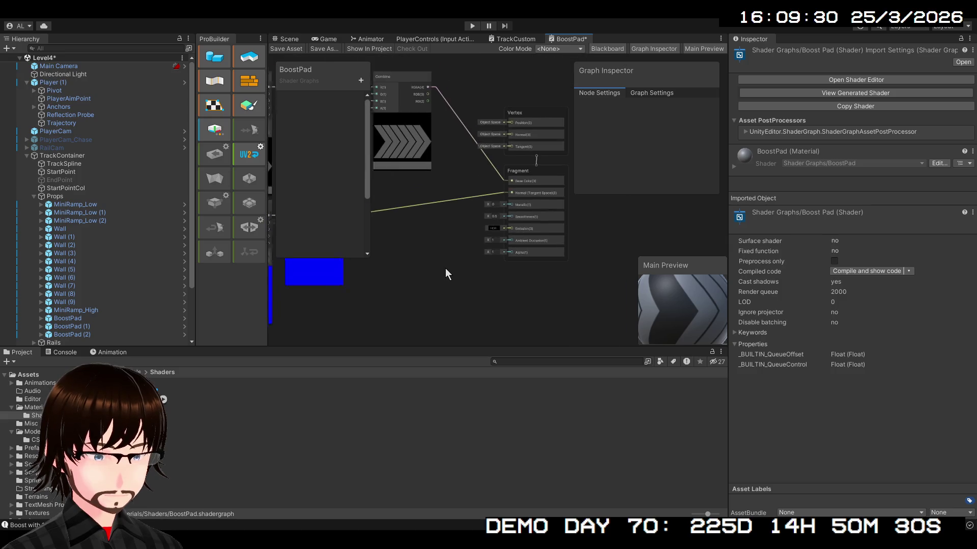
pyautogui.moveTo(442, 277); pyautogui.dragTo(501, 229)
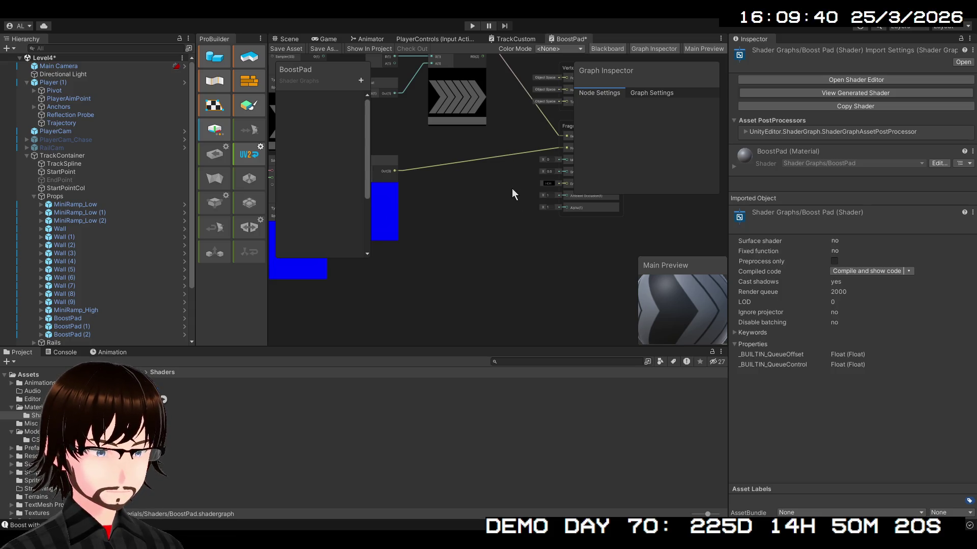
pyautogui.hotkey('ctrl', 'z')
pyautogui.click(458, 286)
pyautogui.moveTo(456, 284)
pyautogui.mouseDown()
pyautogui.moveTo(335, 312)
pyautogui.moveTo(280, 264)
pyautogui.moveTo(457, 241)
pyautogui.mouseUp()
pyautogui.hotkey('ctrl', 'z')
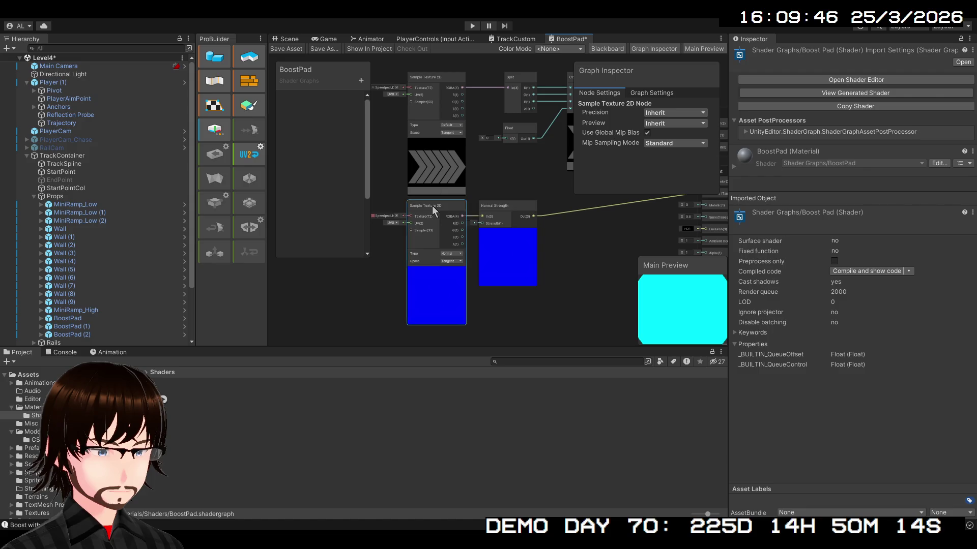
# Hide unused ports on the normal-map Sample Texture 2D and Normal Strength nodes.
pyautogui.click(461, 210)
pyautogui.click(533, 205)
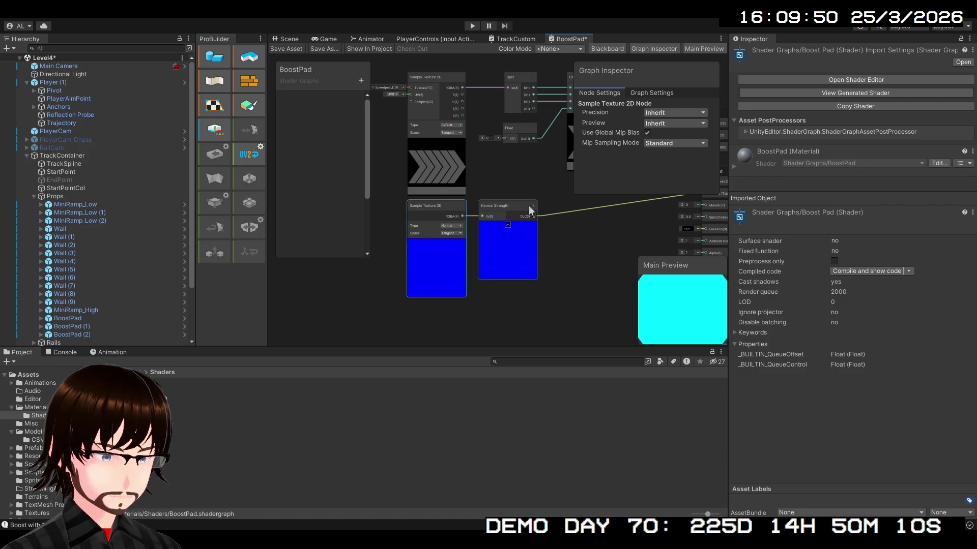
pyautogui.scroll(5, 463, 210)
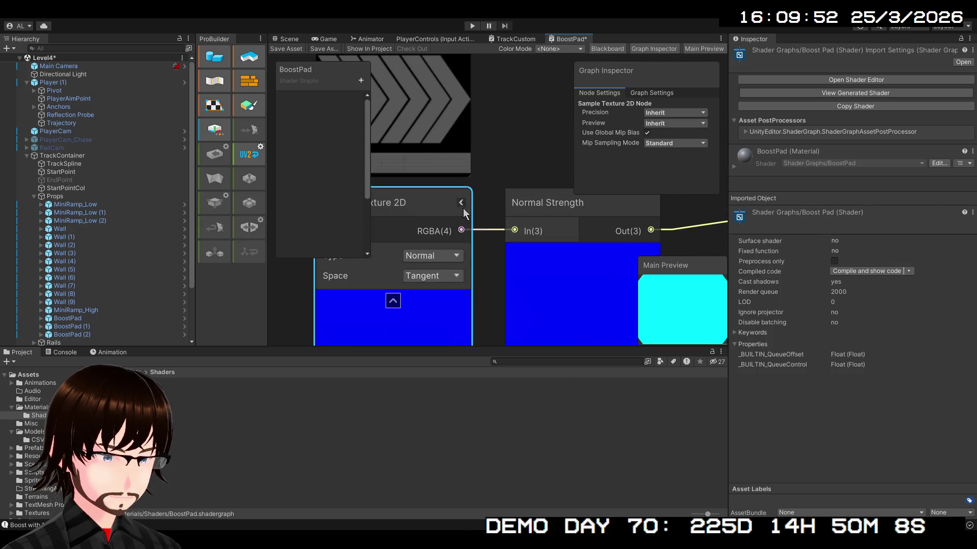
pyautogui.scroll(-5, 462, 208)
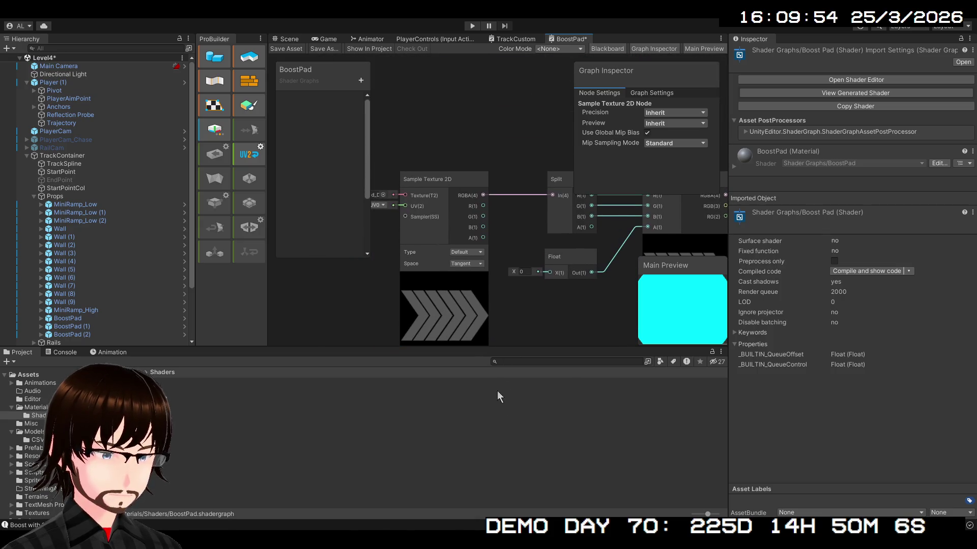
pyautogui.scroll(-2, 515, 270)
pyautogui.moveTo(527, 290)
pyautogui.mouseDown()
pyautogui.moveTo(448, 211)
pyautogui.moveTo(458, 243)
pyautogui.mouseUp()
# Nudge the Float node up slightly and expand its X input.
pyautogui.scroll(2, 459, 243)
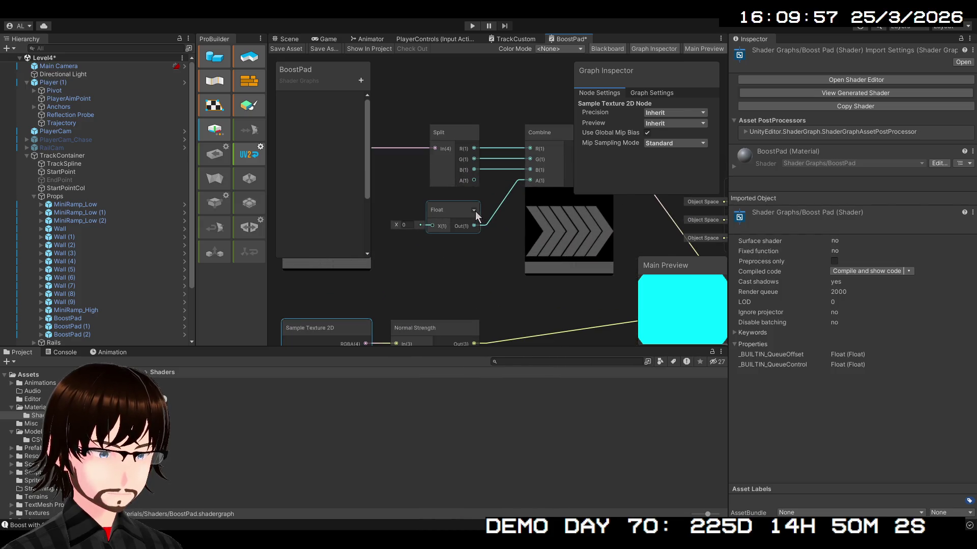
pyautogui.moveTo(473, 134); pyautogui.dragTo(372, 165)
pyautogui.moveTo(454, 234)
pyautogui.mouseDown()
pyautogui.moveTo(450, 293)
pyautogui.moveTo(447, 272)
pyautogui.mouseUp()
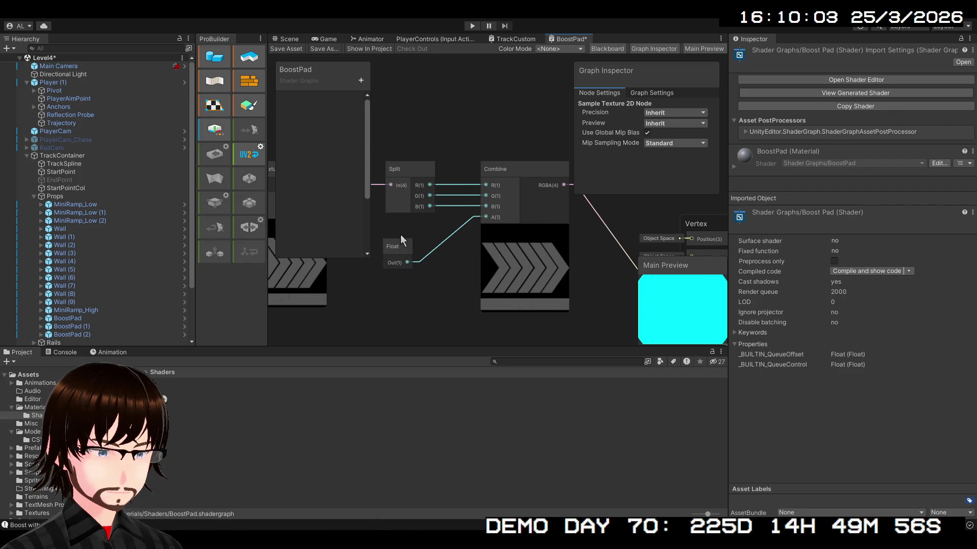
pyautogui.moveTo(394, 249); pyautogui.dragTo(397, 226)
pyautogui.click(409, 223)
# Pan across the graph to review the normal-map previews and Sample Texture 2D inputs.
pyautogui.scroll(5, 398, 296)
pyautogui.moveTo(398, 296)
pyautogui.mouseDown()
pyautogui.moveTo(542, 303)
pyautogui.moveTo(511, 311)
pyautogui.moveTo(499, 284)
pyautogui.moveTo(137, 218)
pyautogui.moveTo(57, 253)
pyautogui.moveTo(12, 93)
pyautogui.mouseUp()
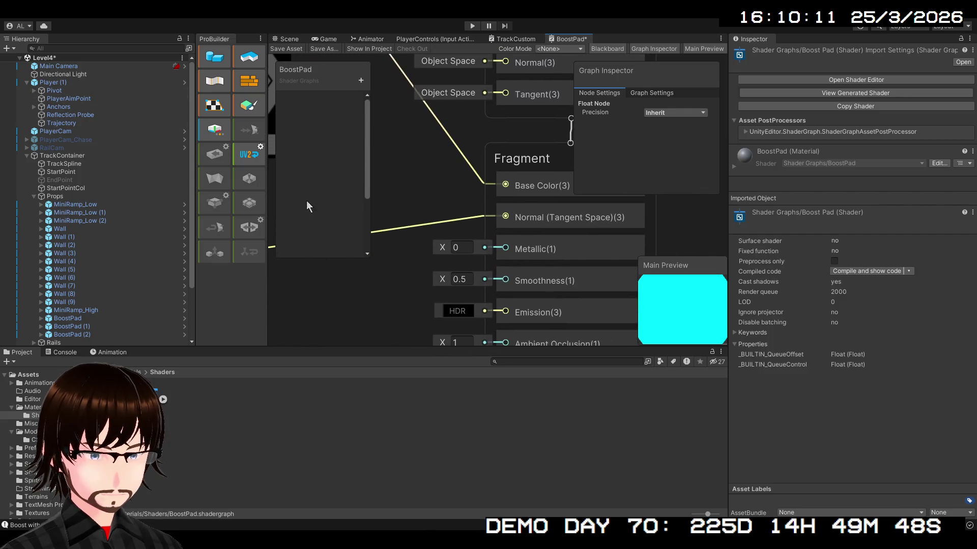
pyautogui.scroll(-2, 389, 271)
pyautogui.scroll(-1, 389, 271)
pyautogui.moveTo(512, 215); pyautogui.dragTo(481, 232)
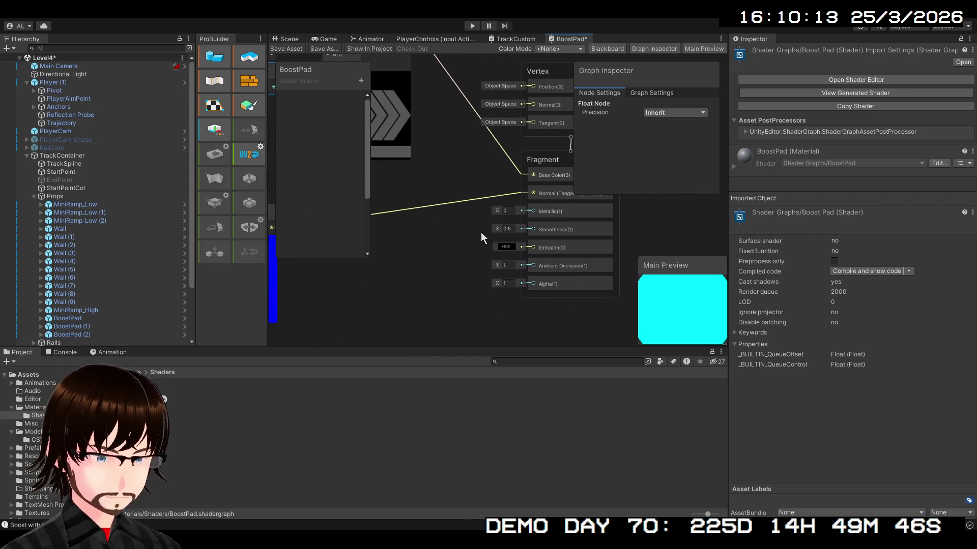
pyautogui.moveTo(437, 275)
pyautogui.mouseDown()
pyautogui.moveTo(571, 173)
pyautogui.moveTo(643, 268)
pyautogui.moveTo(754, 165)
pyautogui.moveTo(721, 295)
pyautogui.moveTo(697, 310)
pyautogui.mouseUp()
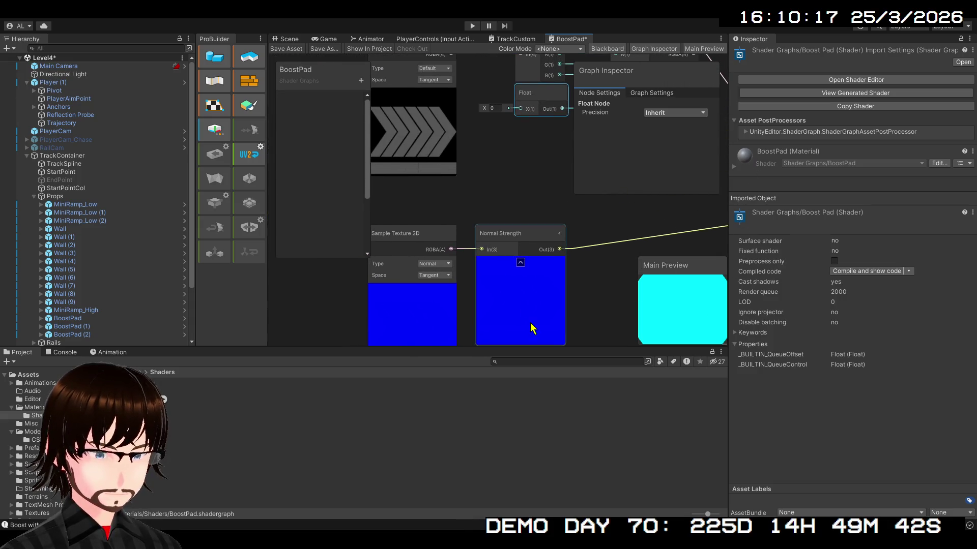
pyautogui.moveTo(587, 320)
pyautogui.mouseDown()
pyautogui.moveTo(566, 120)
pyautogui.moveTo(571, 1)
pyautogui.moveTo(626, 27)
pyautogui.mouseUp()
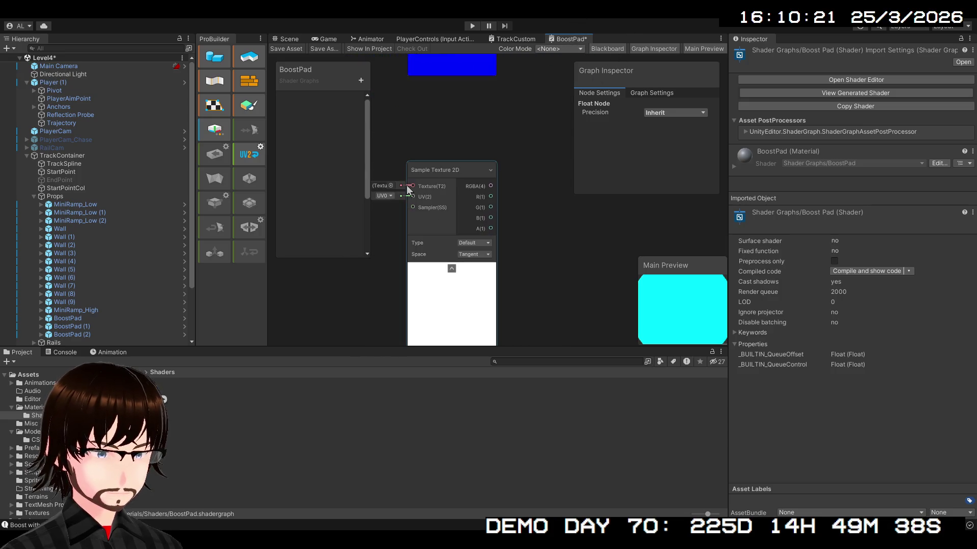
# Wire the chevron texture's R(1) output into the Fragment Metallic input.
pyautogui.click(388, 185)
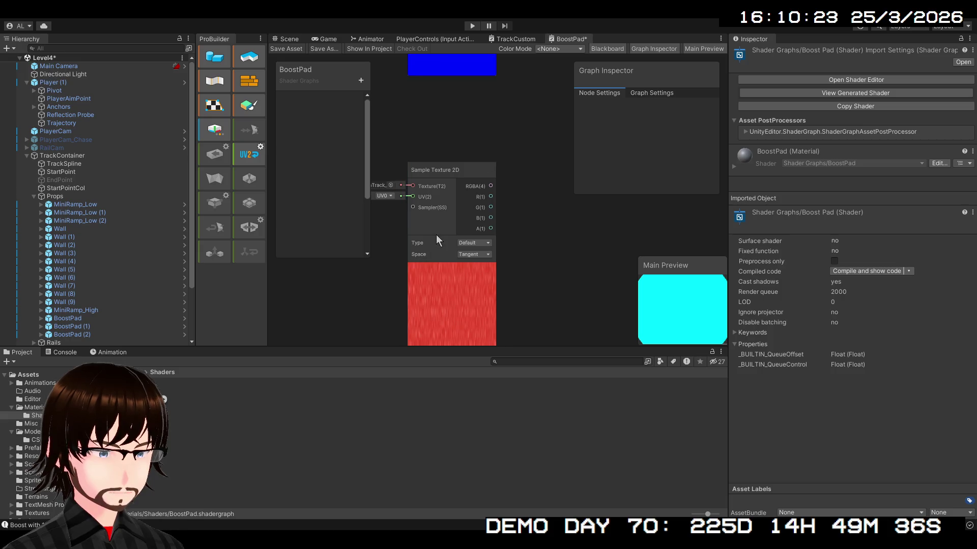
pyautogui.scroll(3, 468, 254)
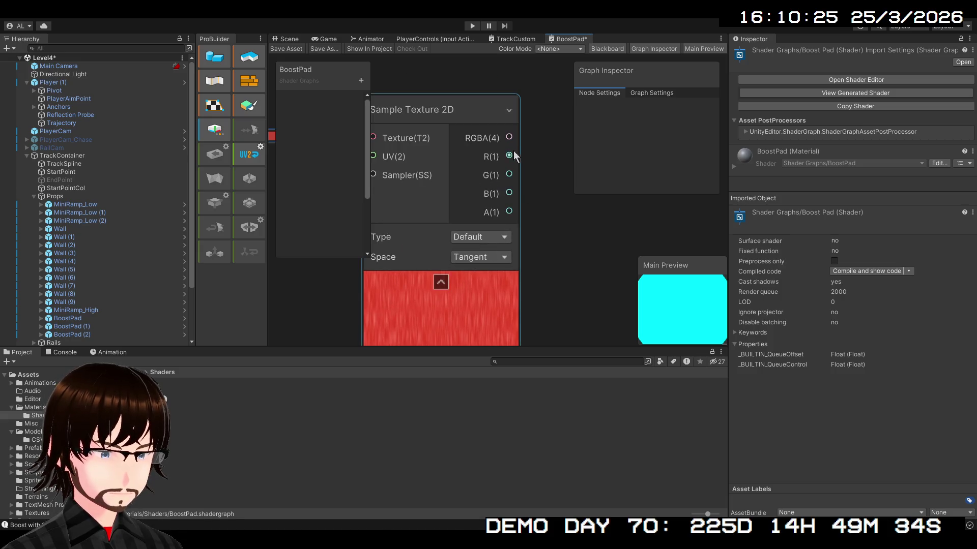
pyautogui.moveTo(510, 156)
pyautogui.mouseDown()
pyautogui.moveTo(841, 145)
pyautogui.moveTo(926, 69)
pyautogui.moveTo(610, 31)
pyautogui.moveTo(380, 17)
pyautogui.moveTo(411, 221)
pyautogui.moveTo(432, 235)
pyautogui.mouseUp()
pyautogui.moveTo(382, 276)
pyautogui.mouseDown()
pyautogui.moveTo(867, 68)
pyautogui.moveTo(876, 50)
pyautogui.mouseUp()
pyautogui.scroll(3, 517, 197)
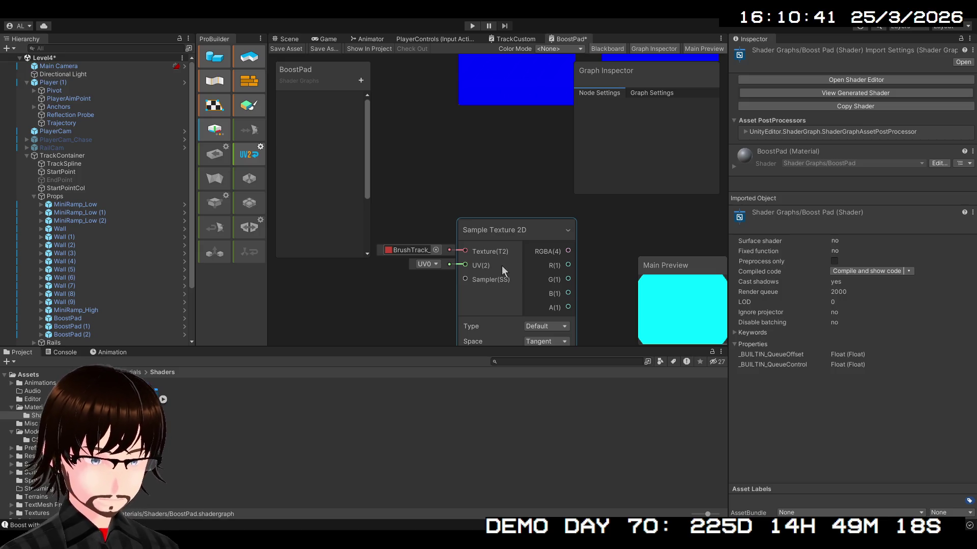
pyautogui.scroll(-5, 481, 246)
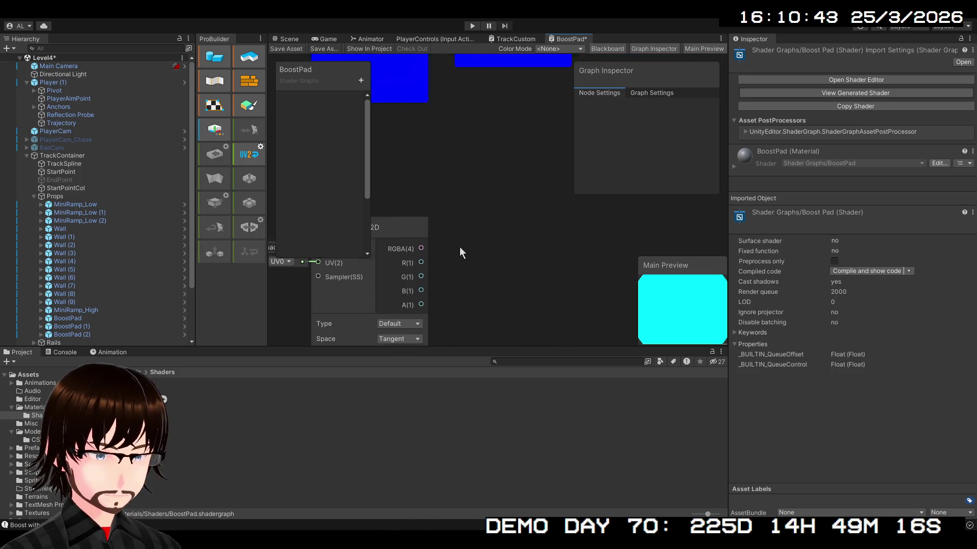
pyautogui.moveTo(529, 241)
pyautogui.mouseDown()
pyautogui.moveTo(385, 302)
pyautogui.moveTo(488, 255)
pyautogui.mouseUp()
pyautogui.scroll(1, 488, 255)
pyautogui.scroll(2, 446, 272)
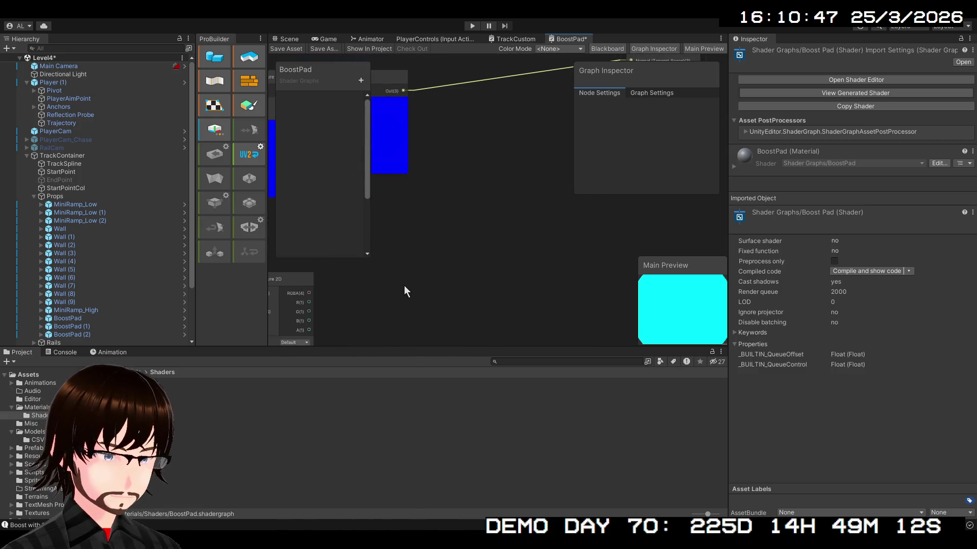
pyautogui.moveTo(310, 304)
pyautogui.mouseDown()
pyautogui.moveTo(485, 234)
pyautogui.moveTo(642, 29)
pyautogui.moveTo(779, 121)
pyautogui.moveTo(453, 272)
pyautogui.moveTo(487, 274)
pyautogui.mouseUp()
# Rotate the main preview to check the dark metallic shading on the sphere.
pyautogui.moveTo(661, 309)
pyautogui.mouseDown()
pyautogui.moveTo(692, 304)
pyautogui.moveTo(673, 337)
pyautogui.moveTo(691, 319)
pyautogui.mouseUp()
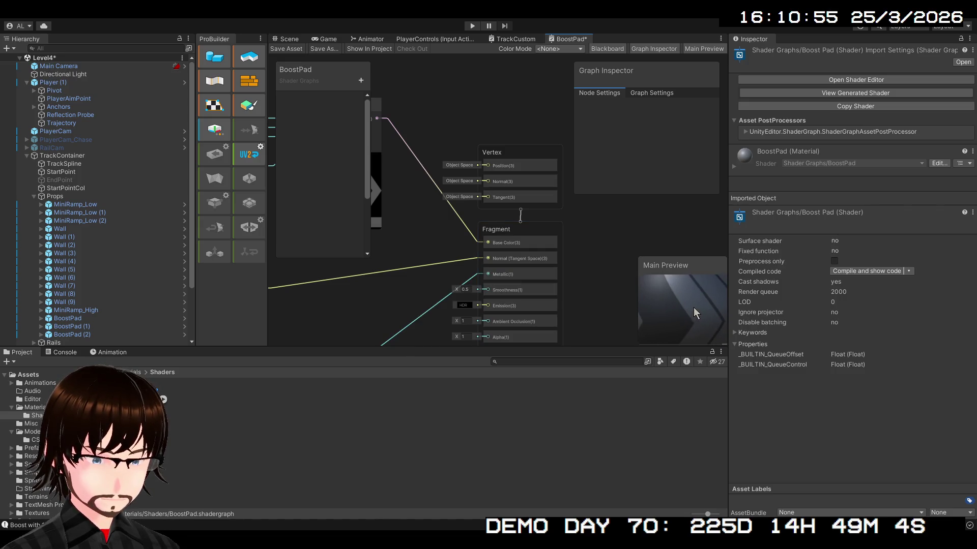
pyautogui.moveTo(395, 301); pyautogui.dragTo(547, 224)
pyautogui.scroll(-3, 547, 224)
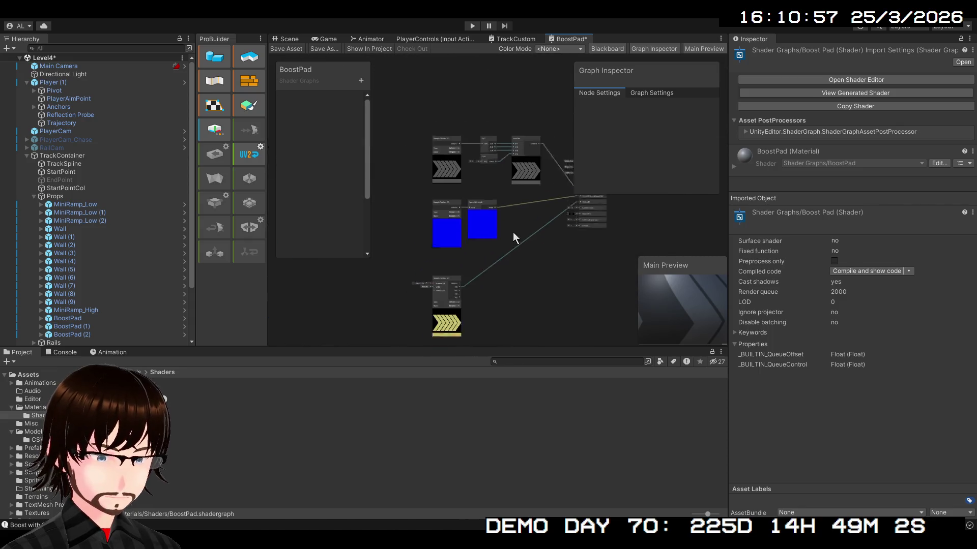
# Connect the chevron texture's A(1) output to the Fragment Smoothness input.
pyautogui.scroll(4, 517, 211)
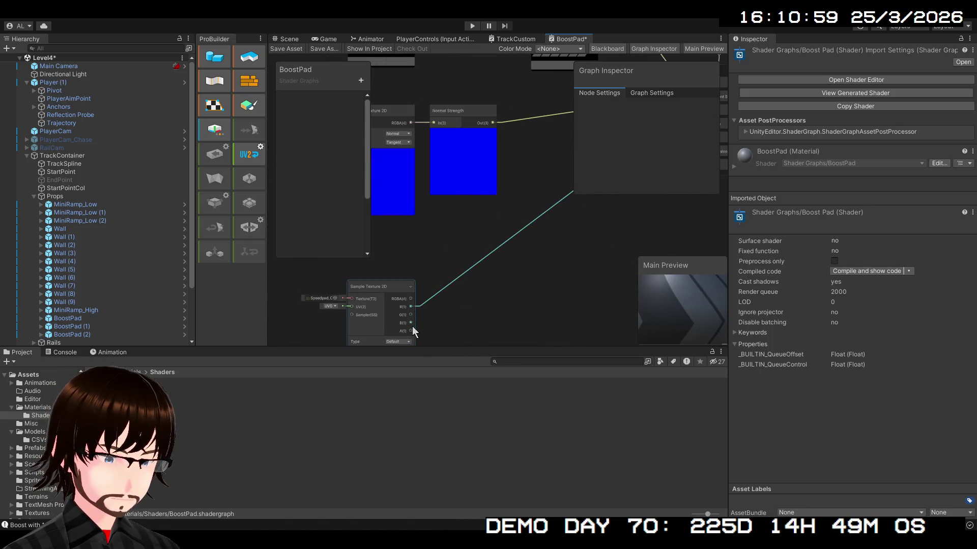
pyautogui.moveTo(412, 331)
pyautogui.mouseDown()
pyautogui.moveTo(795, 187)
pyautogui.moveTo(441, 90)
pyautogui.moveTo(445, 151)
pyautogui.moveTo(459, 161)
pyautogui.moveTo(475, 153)
pyautogui.mouseUp()
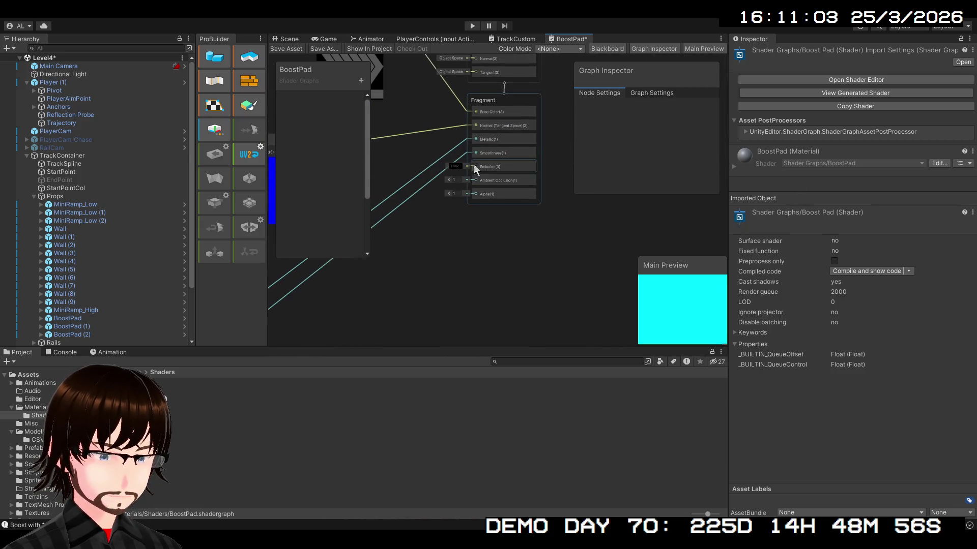
pyautogui.scroll(3, 471, 233)
pyautogui.scroll(-2, 470, 239)
pyautogui.moveTo(402, 302); pyautogui.dragTo(719, 139)
pyautogui.moveTo(375, 262)
pyautogui.mouseDown()
pyautogui.moveTo(856, 200)
pyautogui.moveTo(859, 99)
pyautogui.moveTo(434, 209)
pyautogui.mouseUp()
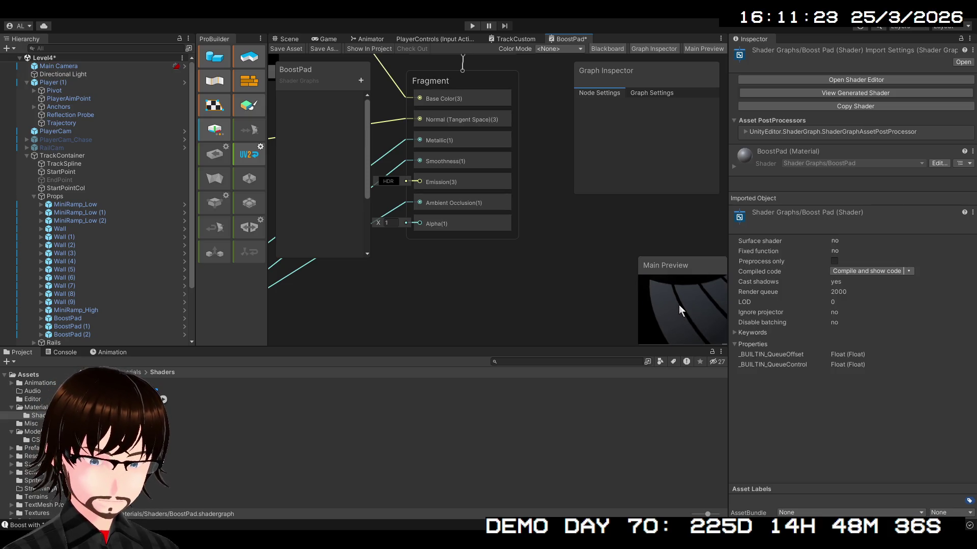
# Move the bottom Sample Texture 2D node up and collapse its unused ports.
pyautogui.moveTo(453, 290); pyautogui.dragTo(625, 267)
pyautogui.scroll(-3, 531, 261)
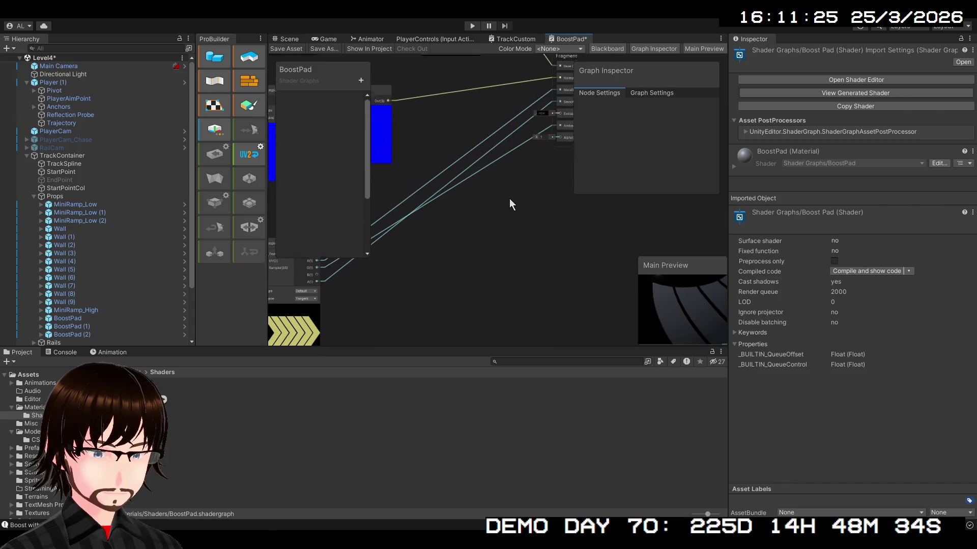
pyautogui.moveTo(385, 308); pyautogui.dragTo(392, 256)
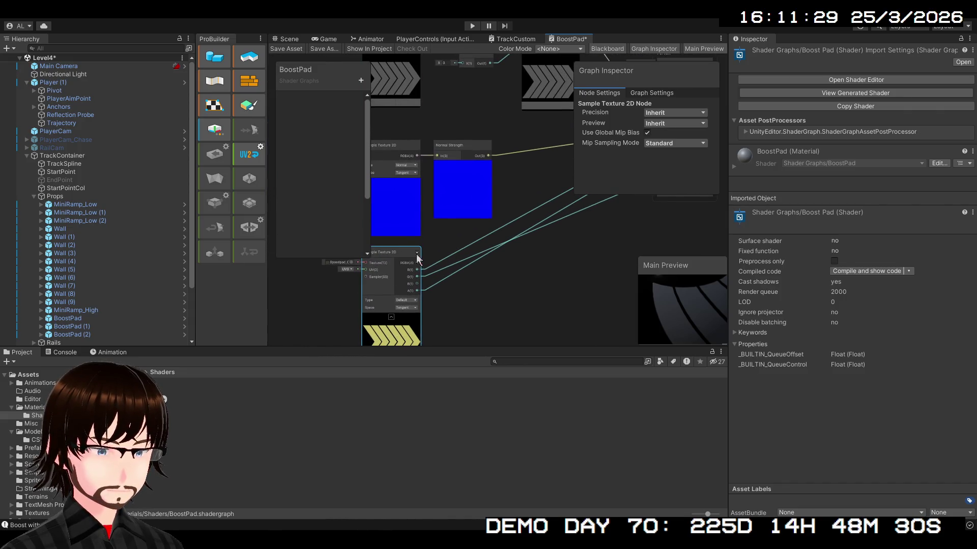
pyautogui.click(417, 254)
# Paste another Sample Texture 2D node and place it under the chevron node.
pyautogui.moveTo(517, 268); pyautogui.dragTo(498, 215)
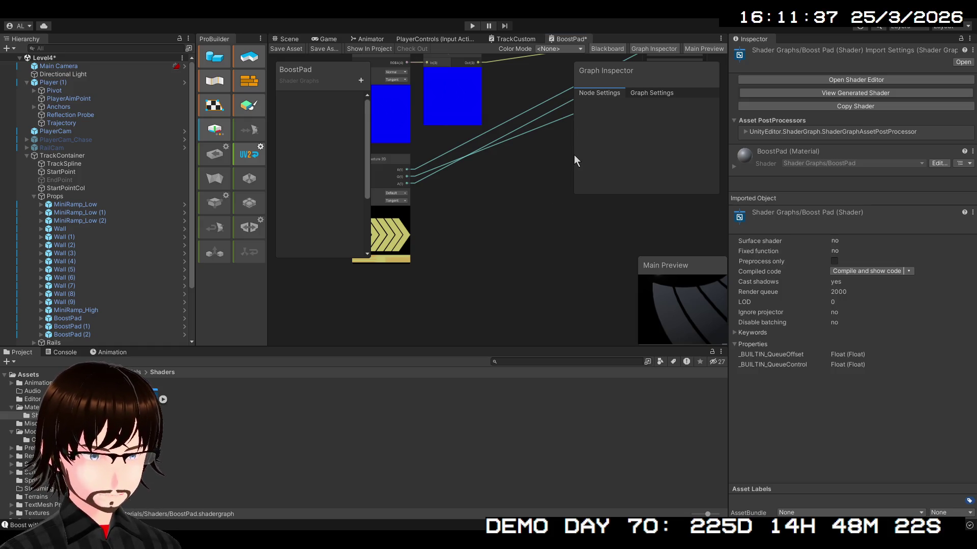
pyautogui.hotkey('ctrl', 'v')
pyautogui.click(526, 234)
pyautogui.moveTo(527, 234)
pyautogui.mouseDown()
pyautogui.moveTo(399, 292)
pyautogui.moveTo(379, 291)
pyautogui.moveTo(377, 278)
pyautogui.mouseUp()
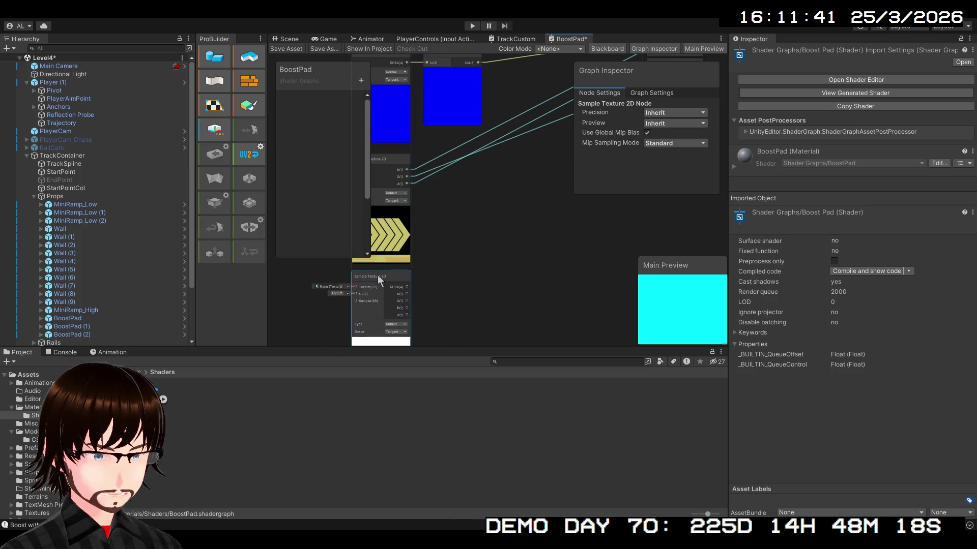
# Connect the new white-chevron texture's RGBA(4) output to Fragment Emission.
pyautogui.click(333, 300)
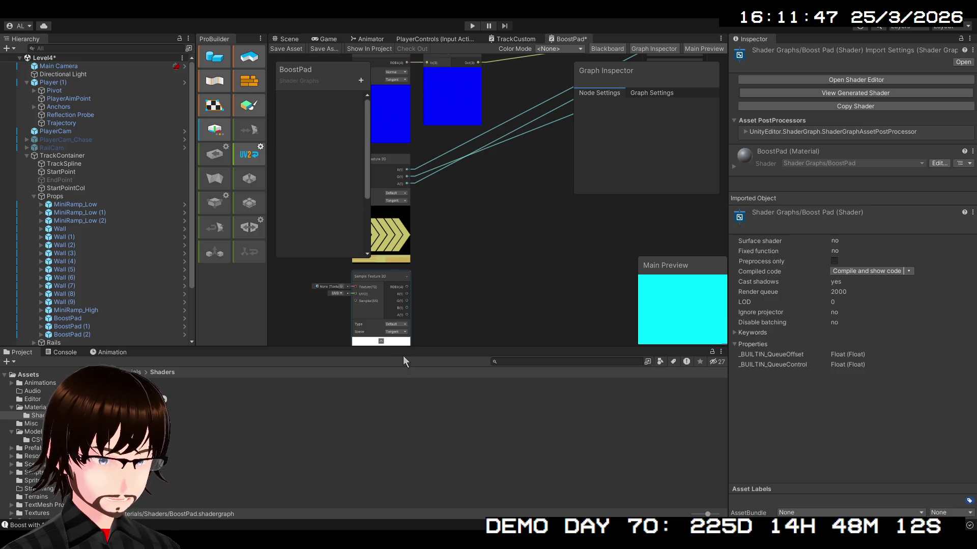
pyautogui.scroll(3, 448, 295)
pyautogui.scroll(2, 447, 295)
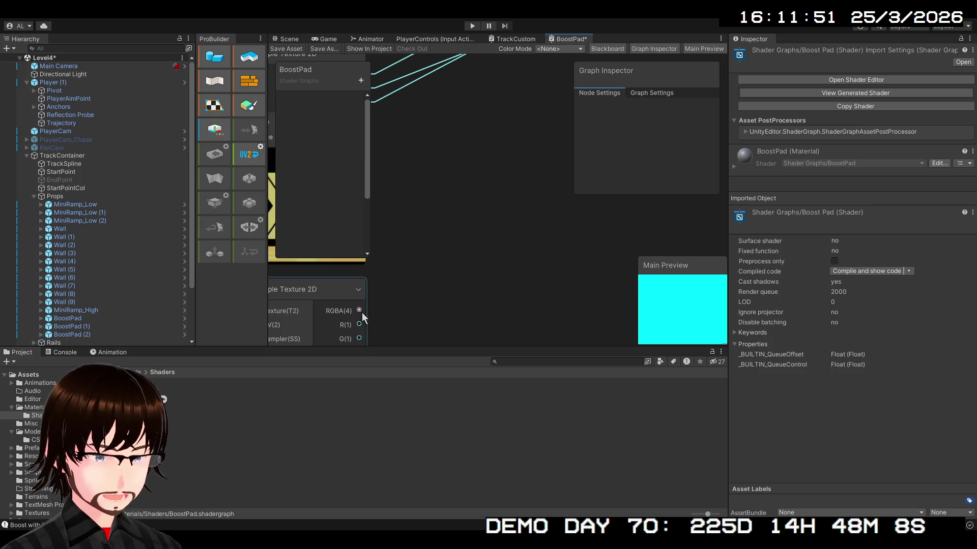
pyautogui.scroll(-5, 420, 295)
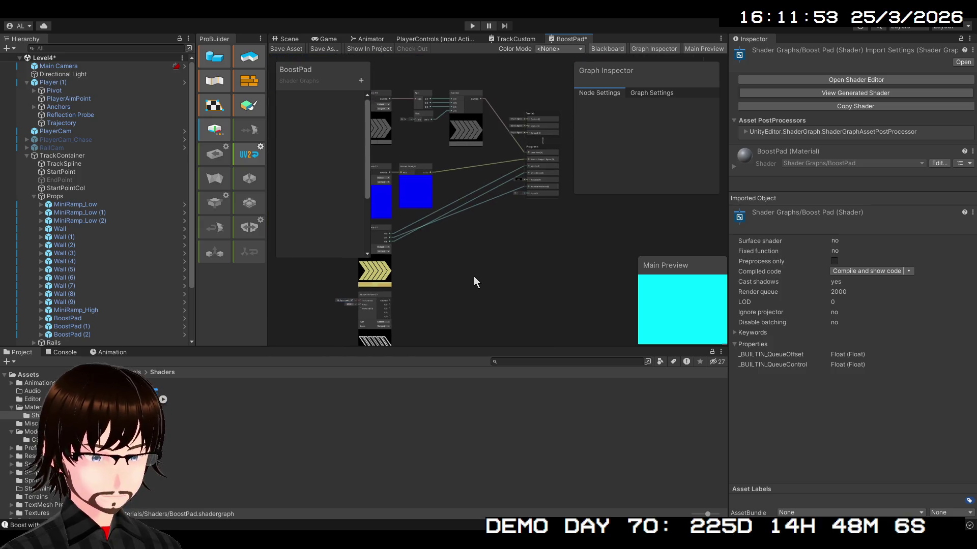
pyautogui.moveTo(395, 332)
pyautogui.mouseDown()
pyautogui.moveTo(435, 310)
pyautogui.moveTo(510, 170)
pyautogui.moveTo(532, 151)
pyautogui.mouseUp()
# Undo back to the state with the Replace Color node in the graph.
pyautogui.scroll(2, 526, 194)
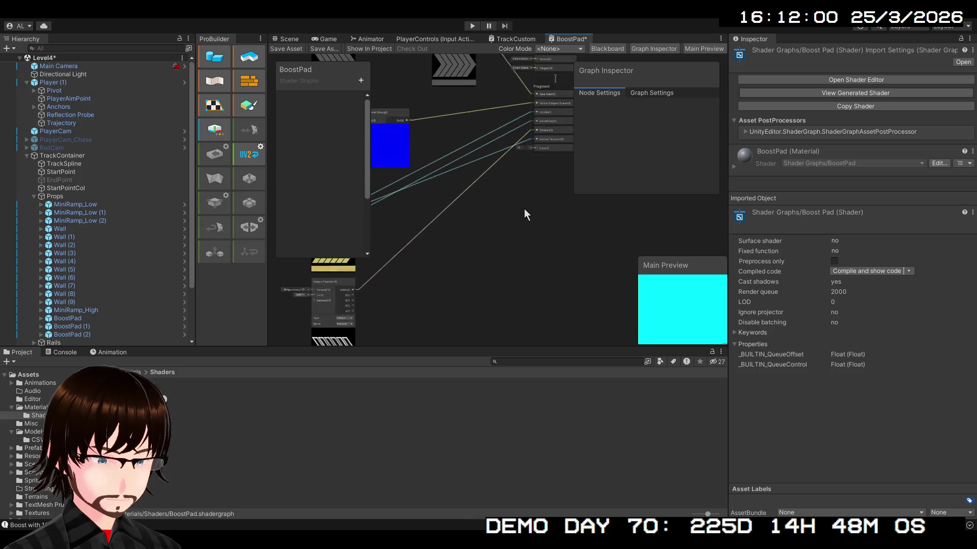
pyautogui.scroll(2, 524, 209)
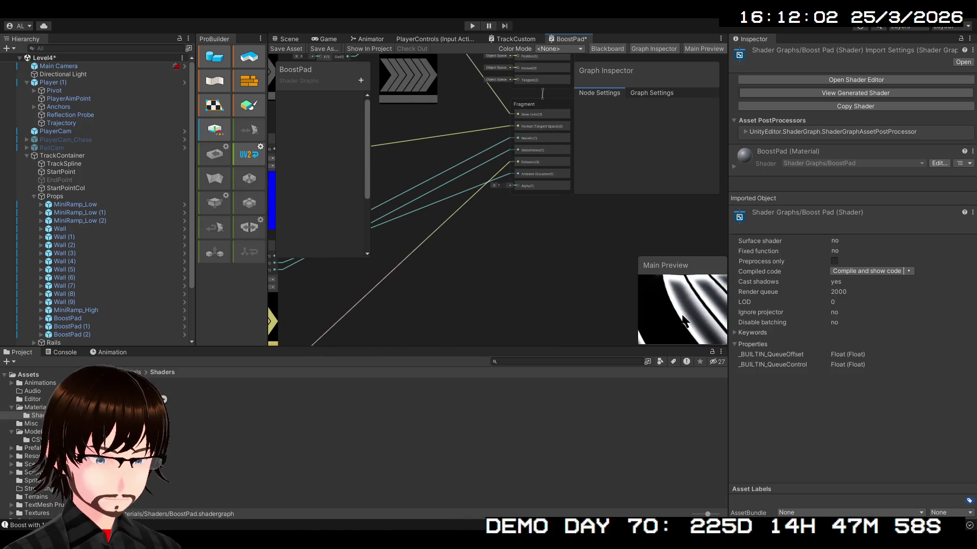
pyautogui.scroll(5, 522, 264)
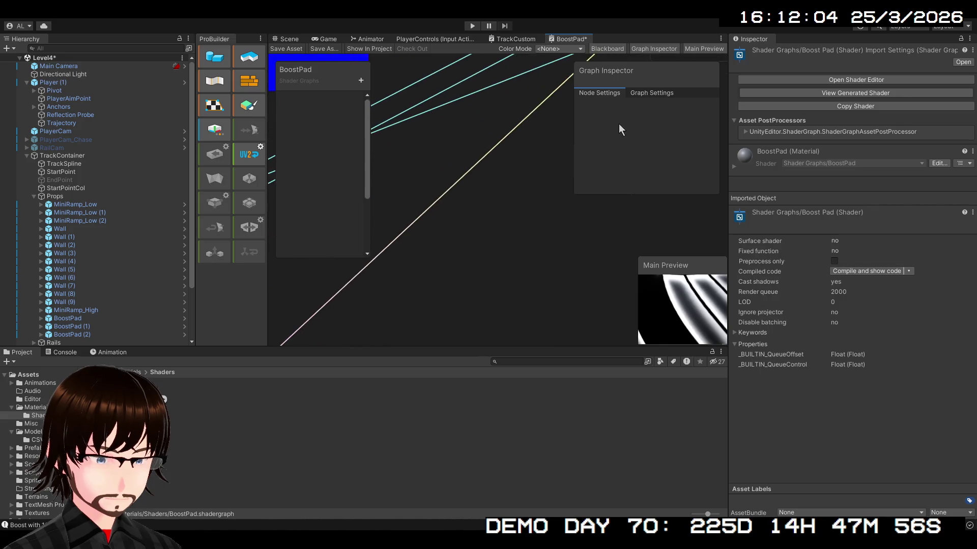
pyautogui.scroll(-10, 514, 226)
pyautogui.scroll(3, 544, 269)
pyautogui.scroll(-4, 536, 163)
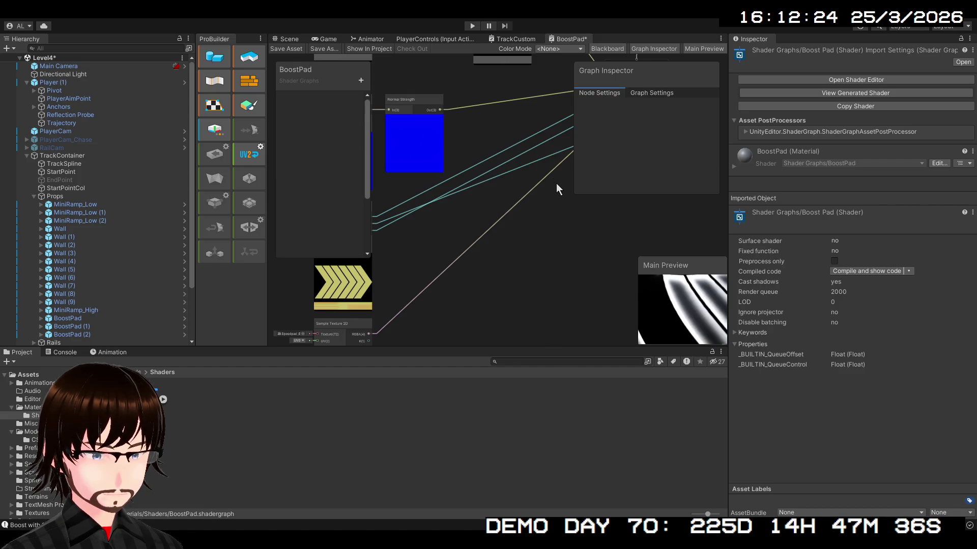
pyautogui.hotkey('ctrl', 'z')
# Place the Replace Color node and feed the texture's RGBA into its In port.
pyautogui.scroll(3, 530, 263)
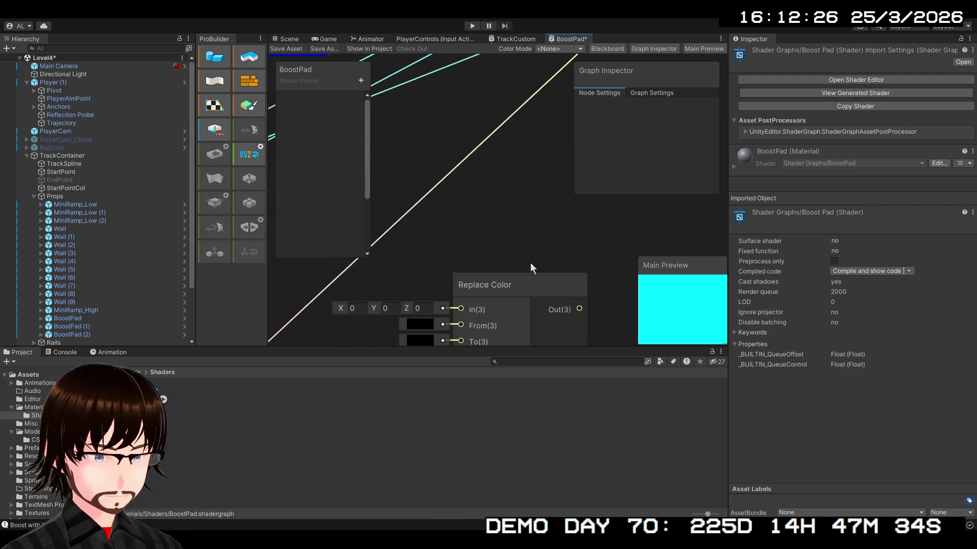
pyautogui.moveTo(530, 263); pyautogui.dragTo(551, 139)
pyautogui.scroll(1, 544, 142)
pyautogui.scroll(-5, 539, 145)
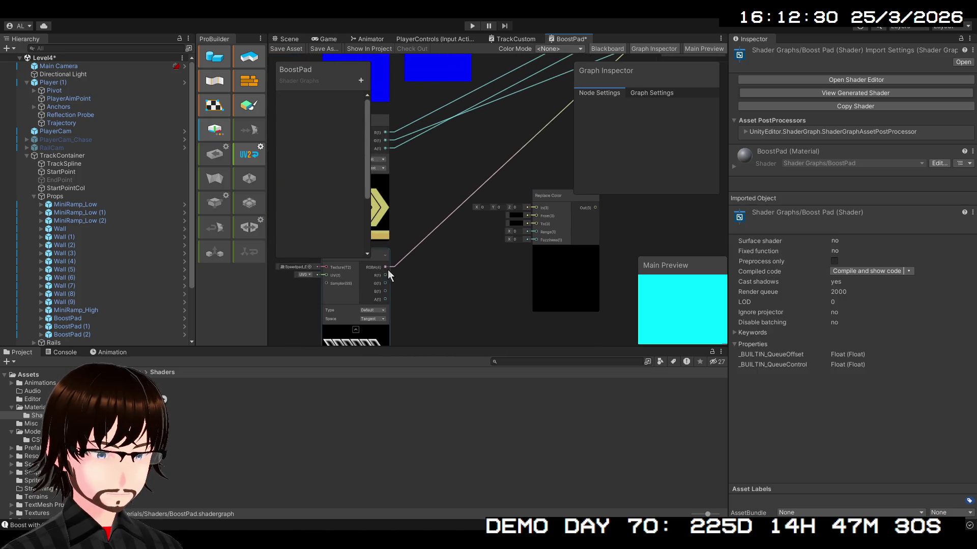
pyautogui.moveTo(386, 266)
pyautogui.mouseDown()
pyautogui.moveTo(466, 244)
pyautogui.moveTo(536, 206)
pyautogui.mouseUp()
pyautogui.click(554, 195)
# Set Replace Color From to white, To to cyan, and Range to 0.69, then higher.
pyautogui.scroll(3, 507, 189)
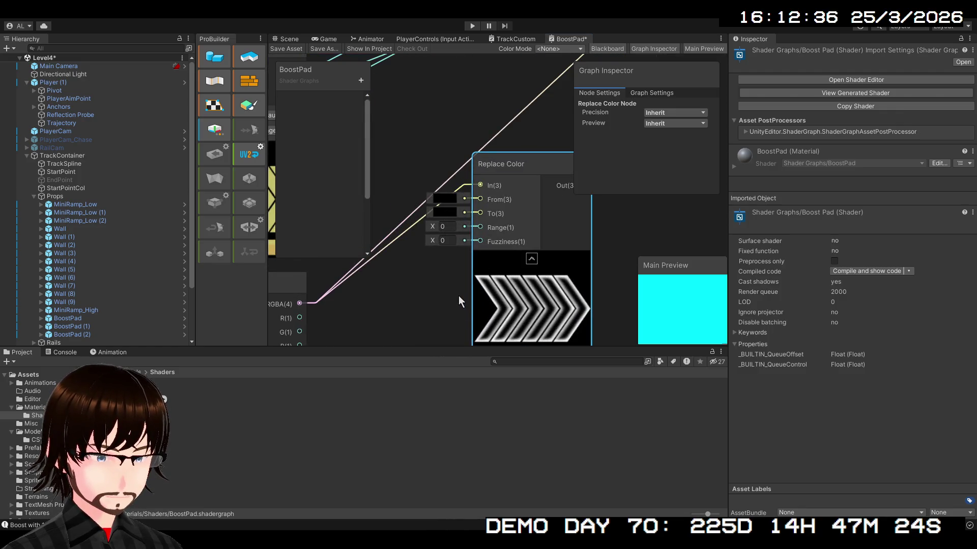
pyautogui.click(544, 261)
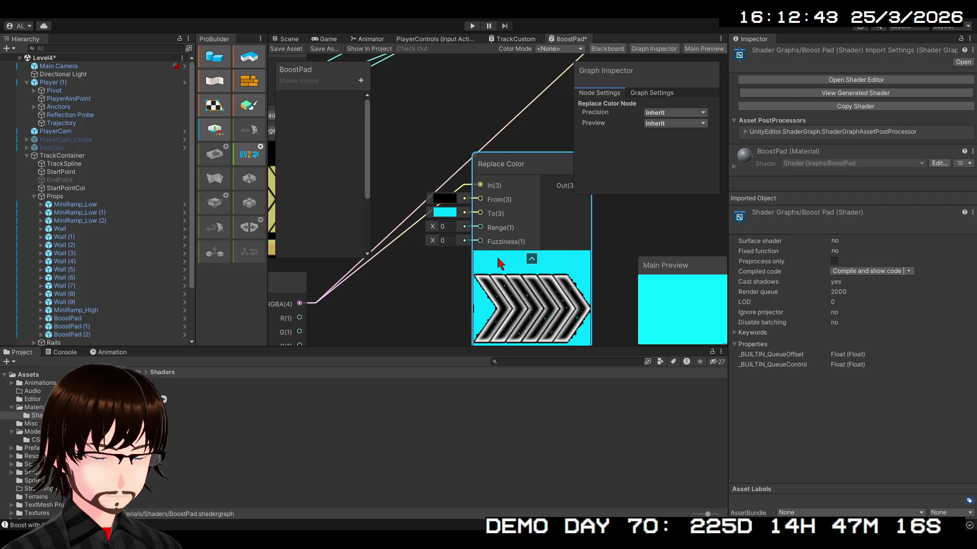
pyautogui.hotkey('ctrl', 'z')
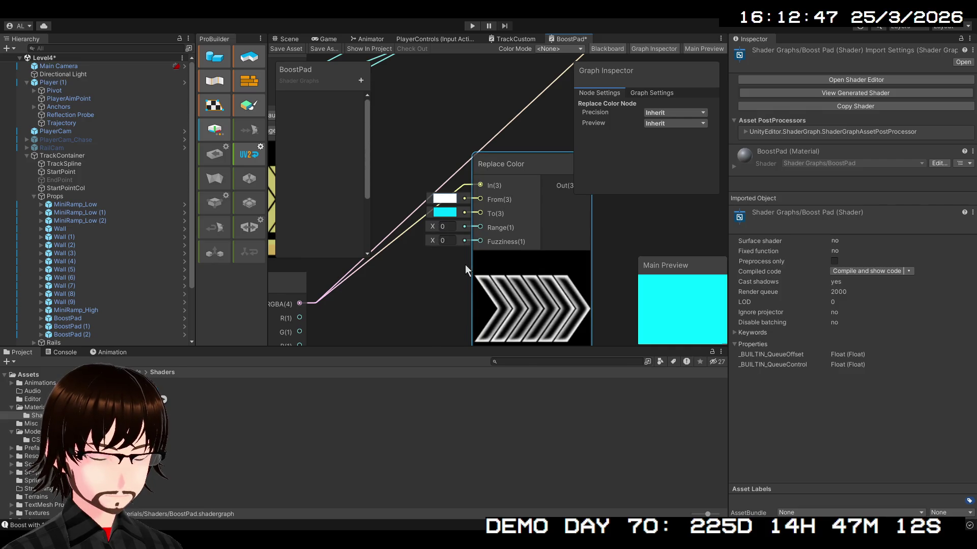
pyautogui.scroll(-1, 523, 233)
pyautogui.scroll(-1, 523, 230)
pyautogui.moveTo(552, 233)
pyautogui.mouseDown()
pyautogui.moveTo(511, 253)
pyautogui.moveTo(493, 238)
pyautogui.mouseUp()
pyautogui.scroll(3, 447, 254)
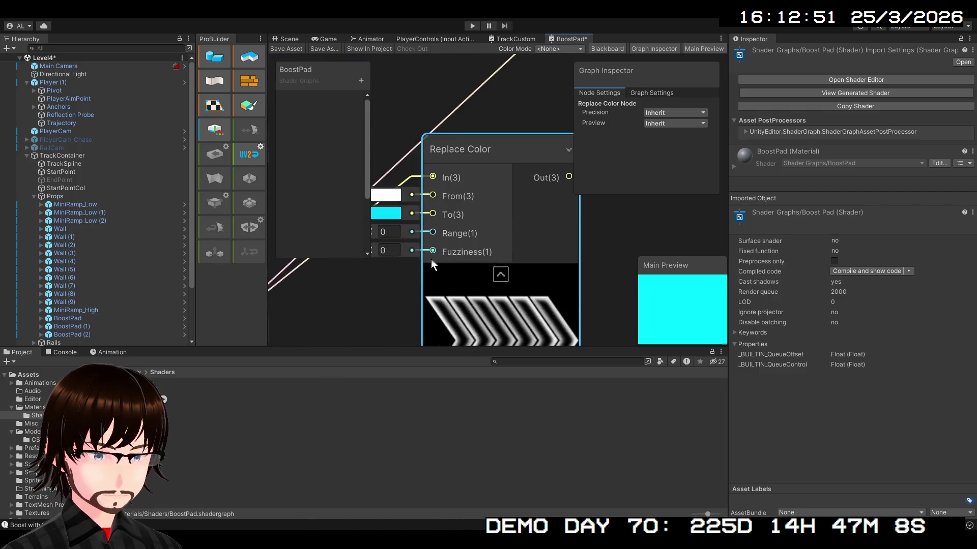
pyautogui.click(416, 234)
pyautogui.write('0.69')
pyautogui.press('Return')
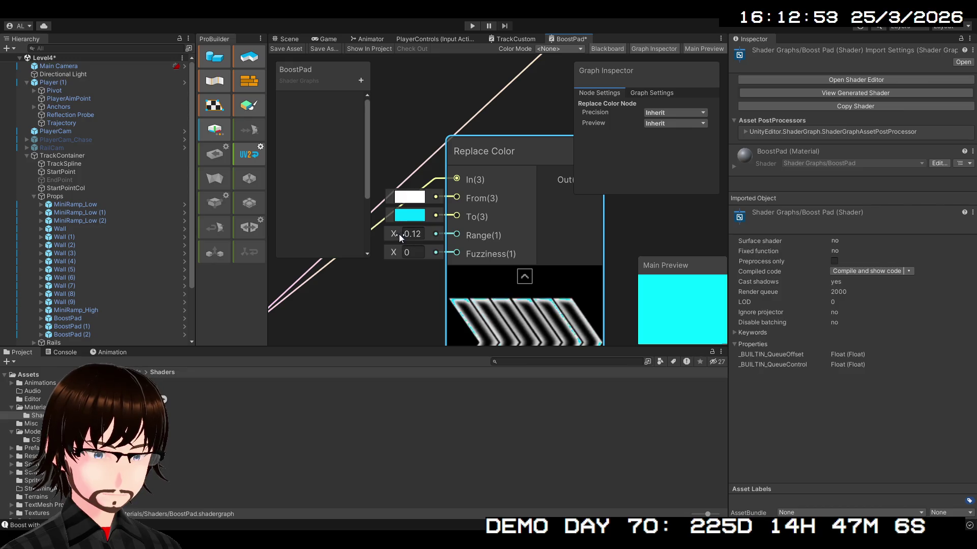
pyautogui.moveTo(405, 234)
pyautogui.mouseDown()
pyautogui.moveTo(432, 239)
pyautogui.moveTo(409, 251)
pyautogui.moveTo(395, 236)
pyautogui.mouseUp()
# Delete the Replace Color node and add a Channel Mixer in its place.
pyautogui.click(409, 252)
pyautogui.write('.81')
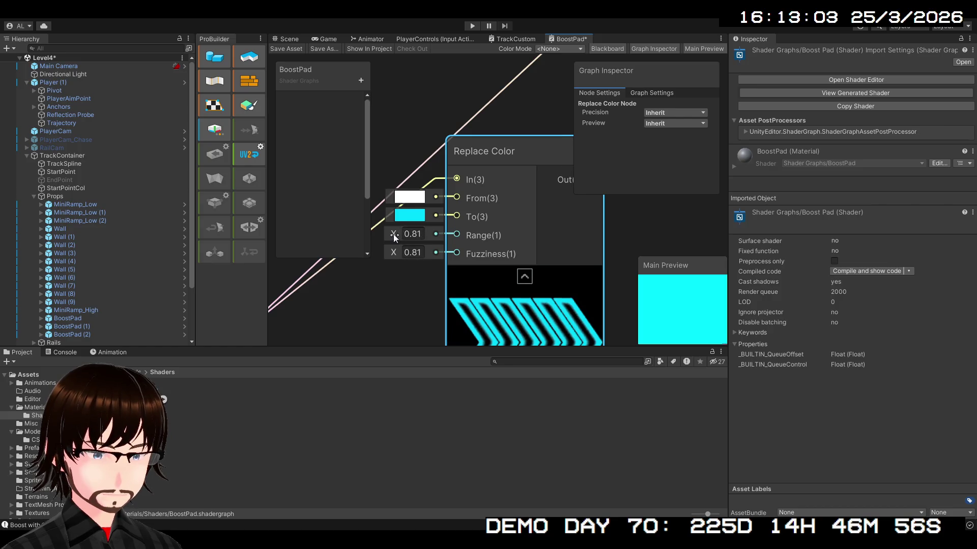
pyautogui.scroll(-3, 486, 275)
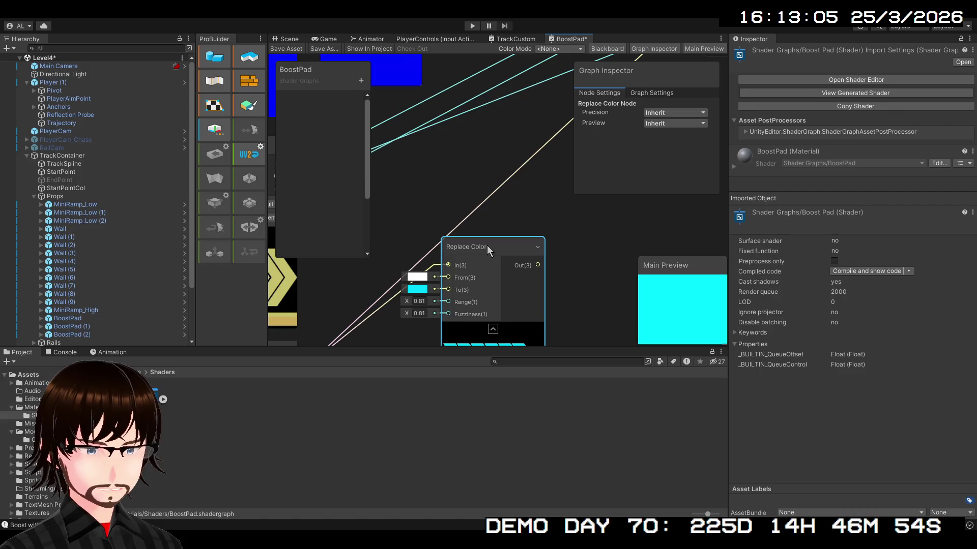
pyautogui.press('Delete')
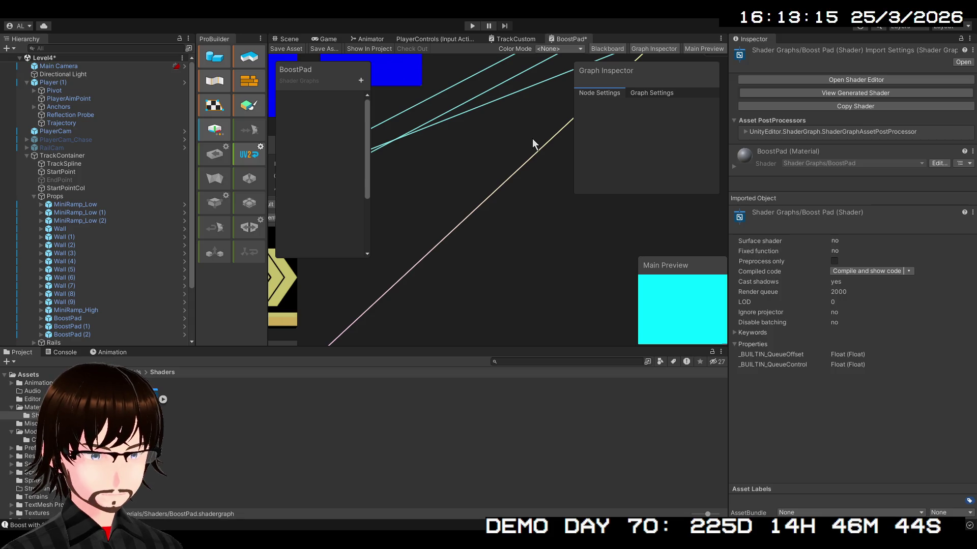
pyautogui.hotkey('ctrl', 'z')
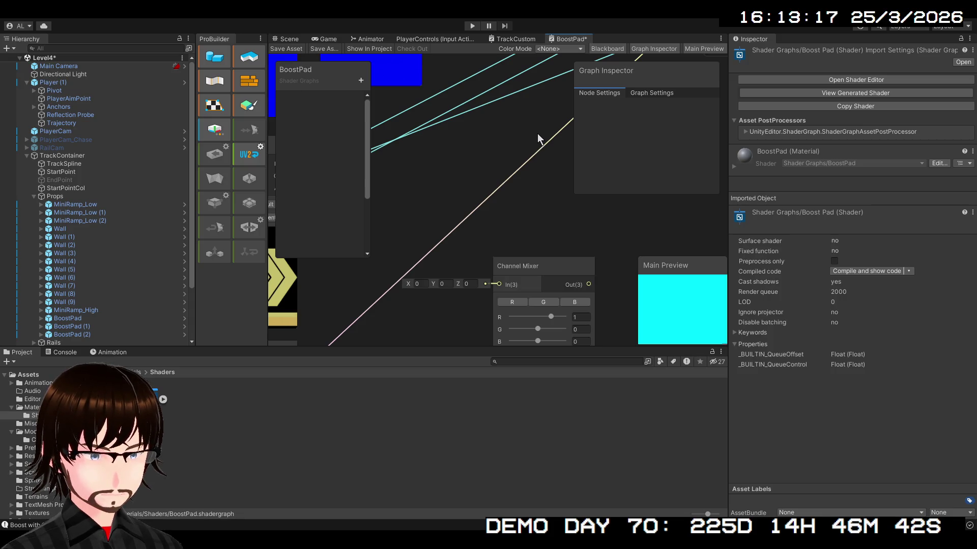
# Feed the texture RGBA into the Channel Mixer and set B to 2, R to -1.51.
pyautogui.scroll(-1, 523, 254)
pyautogui.scroll(-2, 524, 255)
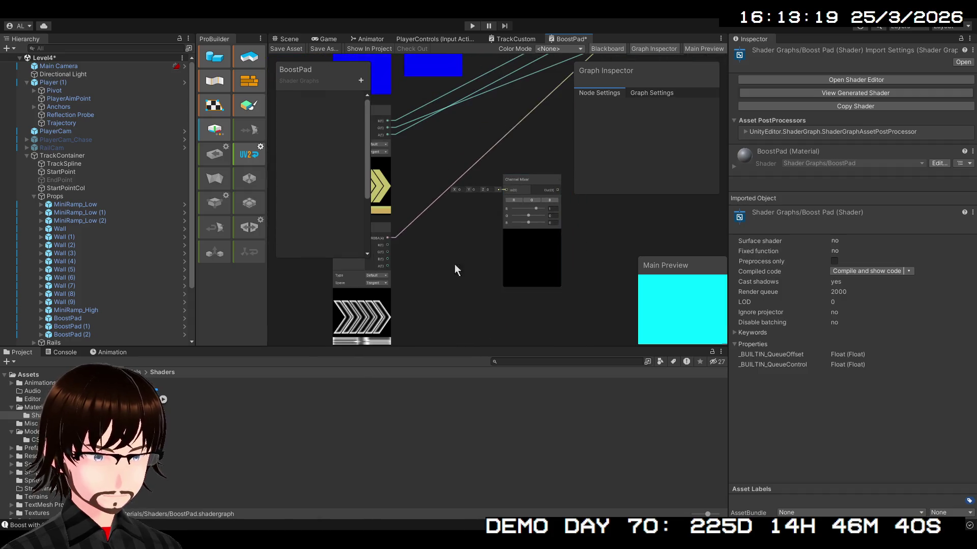
pyautogui.scroll(-1, 459, 255)
pyautogui.moveTo(417, 259)
pyautogui.mouseDown()
pyautogui.moveTo(505, 231)
pyautogui.moveTo(557, 199)
pyautogui.moveTo(508, 209)
pyautogui.mouseUp()
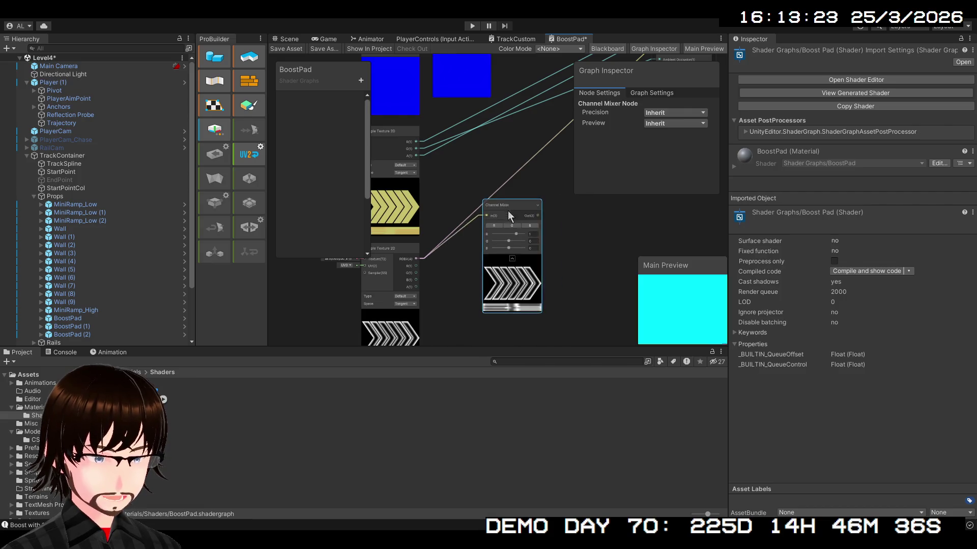
pyautogui.scroll(3, 508, 211)
pyautogui.moveTo(504, 288); pyautogui.dragTo(543, 294)
pyautogui.moveTo(519, 254)
pyautogui.mouseDown()
pyautogui.moveTo(467, 265)
pyautogui.moveTo(480, 164)
pyautogui.mouseUp()
# Move the Channel Mixer lower and scrub Fragment Alpha down to 0.1.
pyautogui.moveTo(470, 212)
pyautogui.mouseDown()
pyautogui.moveTo(463, 247)
pyautogui.moveTo(420, 279)
pyautogui.moveTo(432, 269)
pyautogui.moveTo(448, 361)
pyautogui.moveTo(401, 321)
pyautogui.moveTo(503, 82)
pyautogui.moveTo(509, 126)
pyautogui.moveTo(539, 126)
pyautogui.mouseUp()
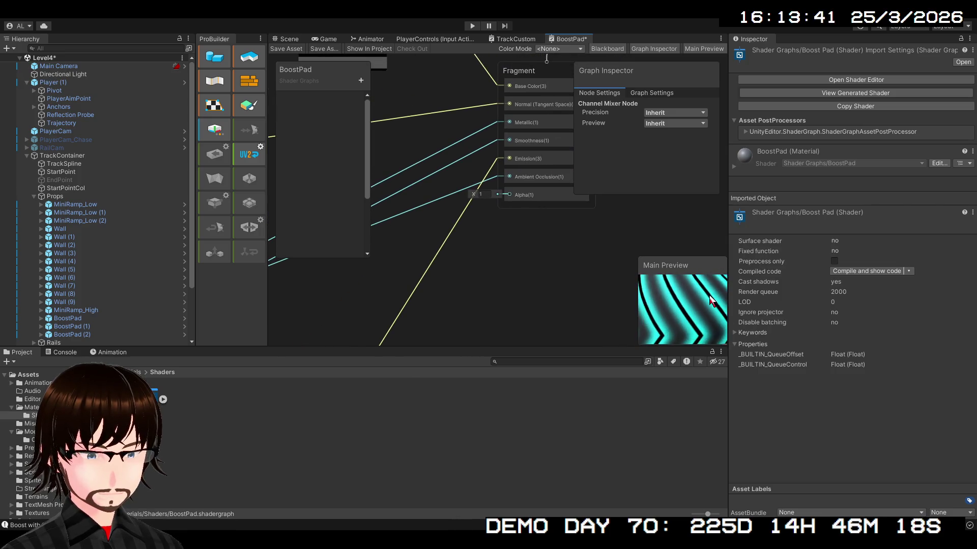
pyautogui.scroll(4, 496, 242)
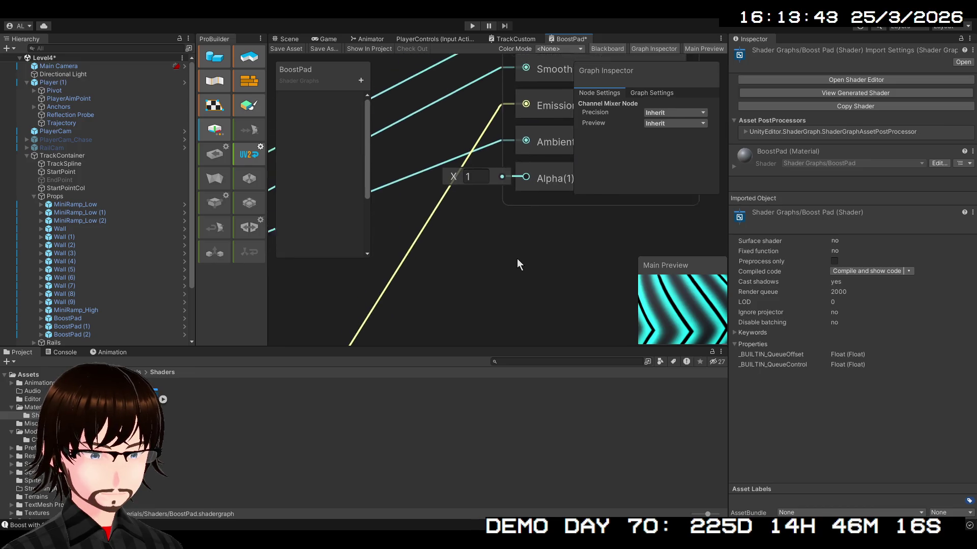
pyautogui.moveTo(437, 251)
pyautogui.mouseDown()
pyautogui.moveTo(422, 252)
pyautogui.moveTo(461, 258)
pyautogui.mouseUp()
# Set Fragment Alpha to 1 and wire the Channel Mixer Out into the Alpha input.
pyautogui.write('1')
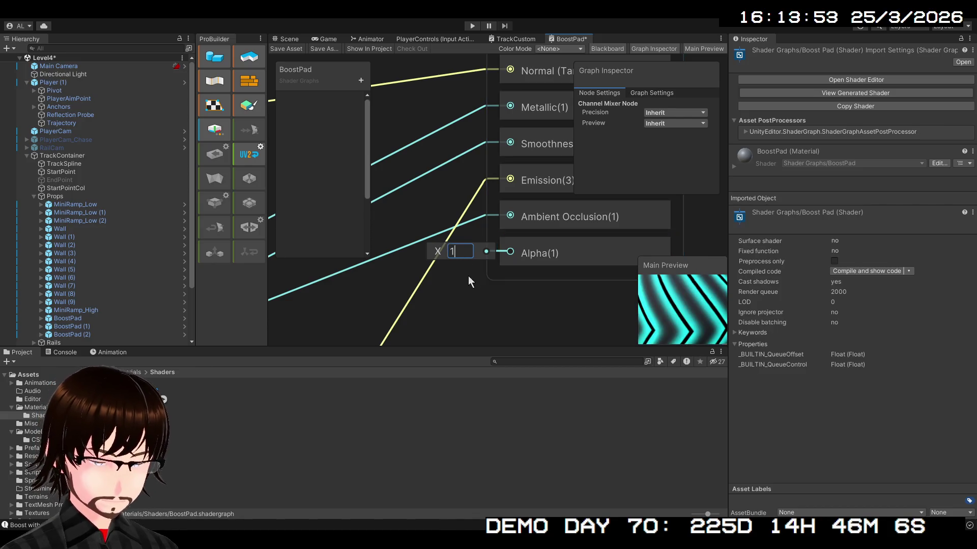
pyautogui.scroll(-2, 471, 285)
pyautogui.scroll(-3, 659, 318)
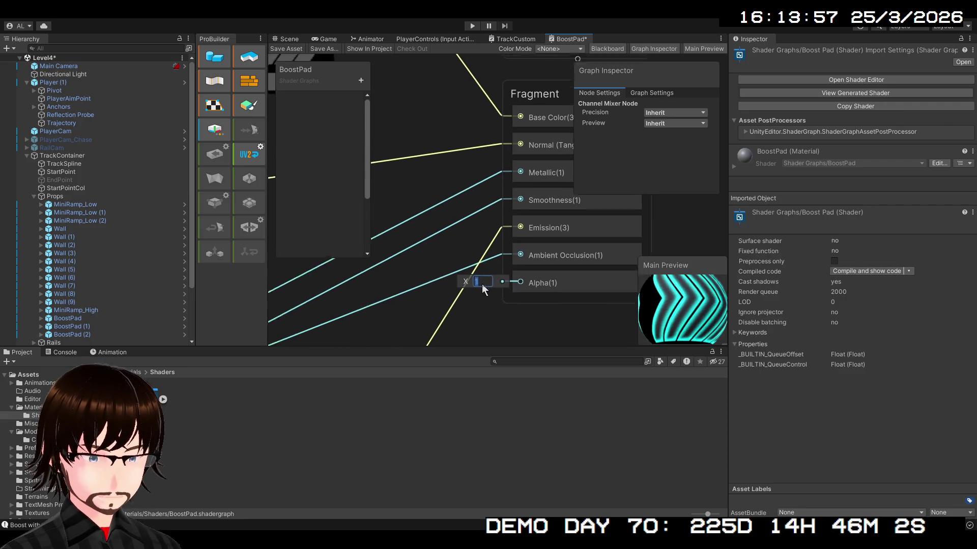
pyautogui.scroll(-5, 495, 283)
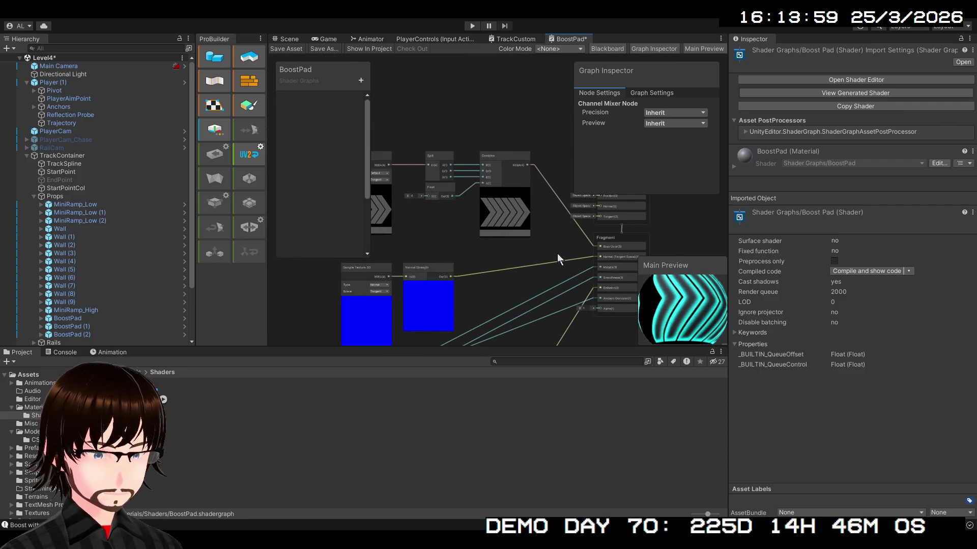
pyautogui.moveTo(509, 256)
pyautogui.mouseDown()
pyautogui.moveTo(478, 257)
pyautogui.moveTo(481, 278)
pyautogui.moveTo(451, 239)
pyautogui.moveTo(414, 233)
pyautogui.mouseUp()
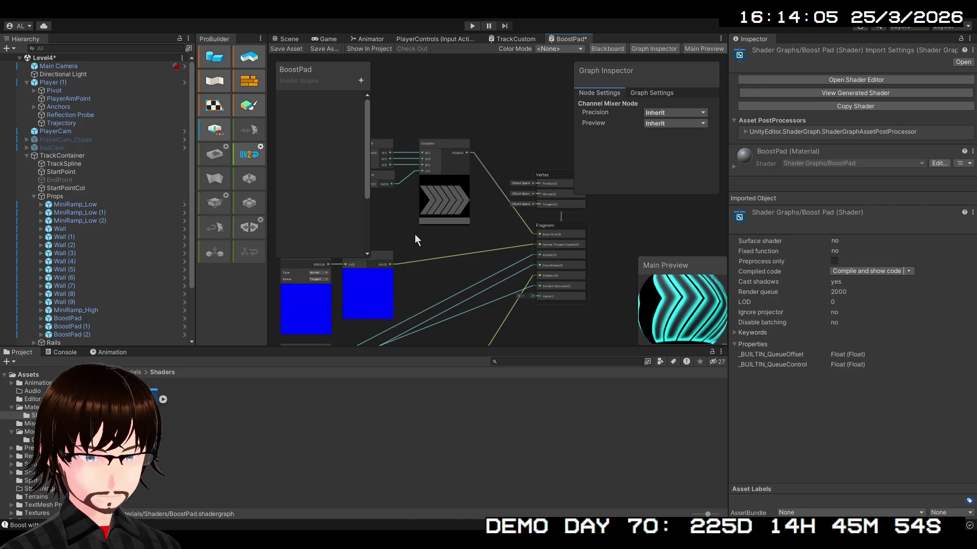
pyautogui.moveTo(486, 236)
pyautogui.mouseDown()
pyautogui.moveTo(541, 98)
pyautogui.moveTo(524, 26)
pyautogui.moveTo(497, 42)
pyautogui.moveTo(449, 123)
pyautogui.mouseUp()
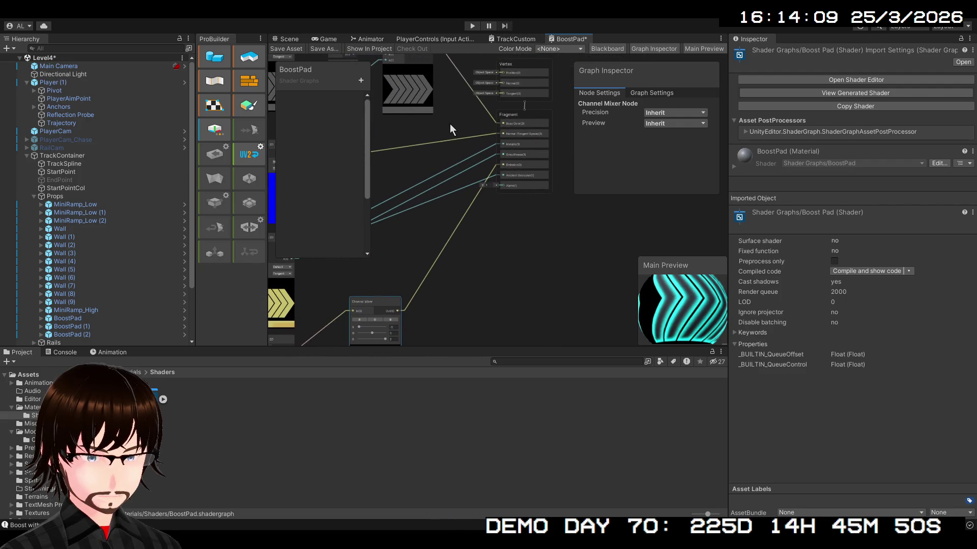
pyautogui.moveTo(398, 311); pyautogui.dragTo(500, 169)
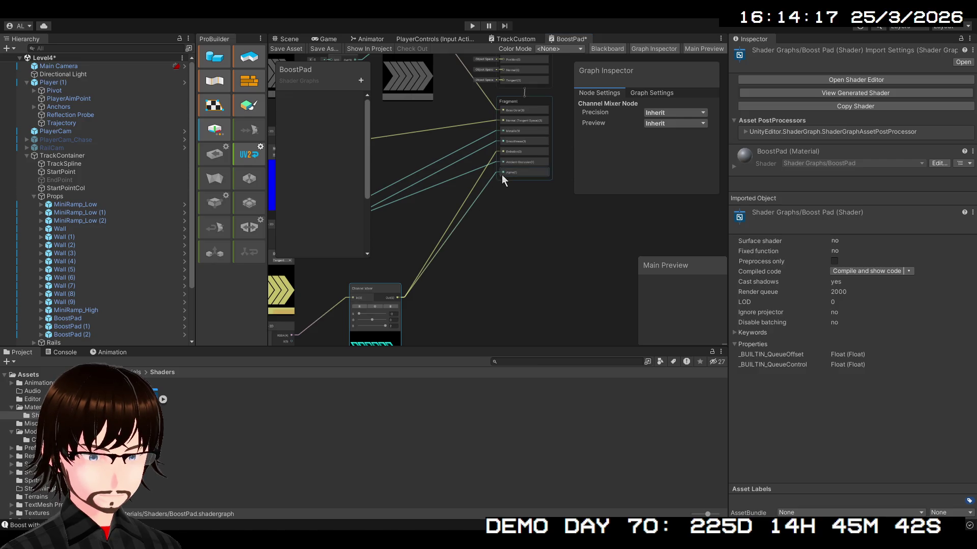
pyautogui.click(474, 214)
pyautogui.scroll(5, 474, 232)
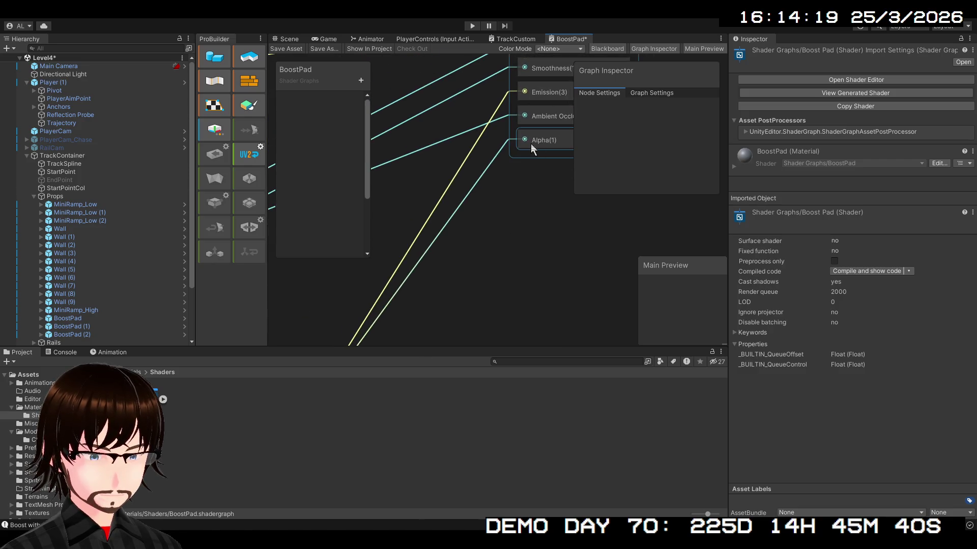
# Add a reroute point on the Alpha wire, then delete it.
pyautogui.moveTo(525, 140); pyautogui.dragTo(491, 162)
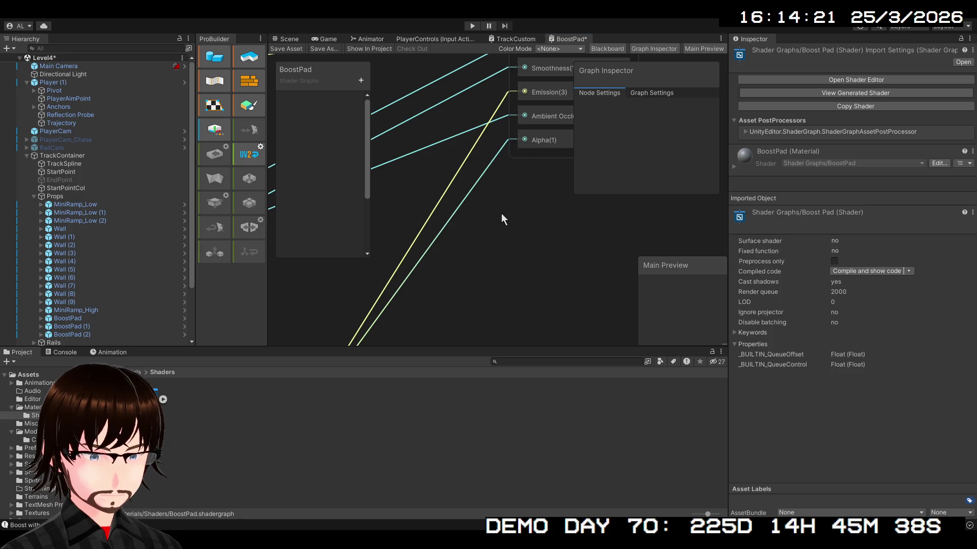
pyautogui.click(493, 164)
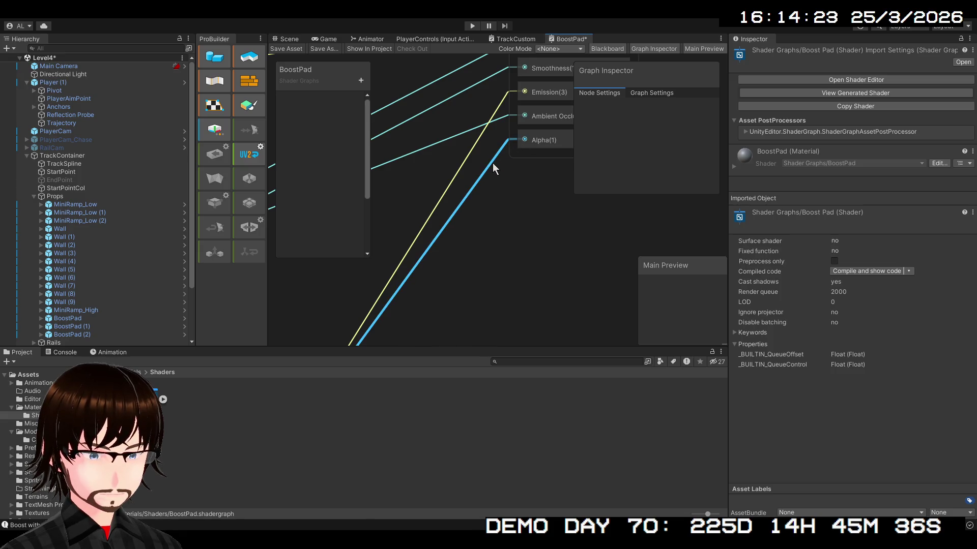
pyautogui.doubleClick(493, 163)
pyautogui.moveTo(488, 166); pyautogui.dragTo(497, 242)
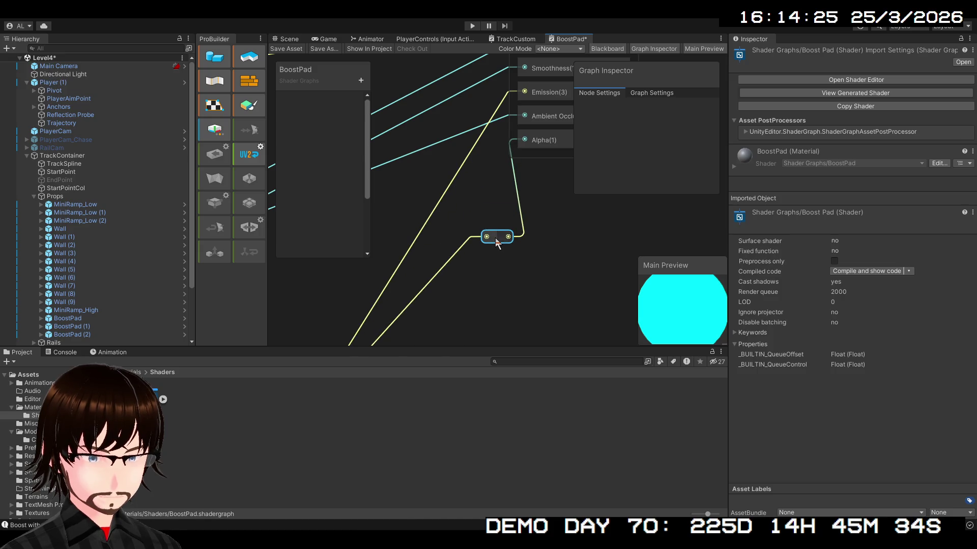
pyautogui.press('Delete')
pyautogui.press('Delete')
# Reconnect the Channel Mixer Out to the Fragment Alpha port.
pyautogui.scroll(-2, 493, 235)
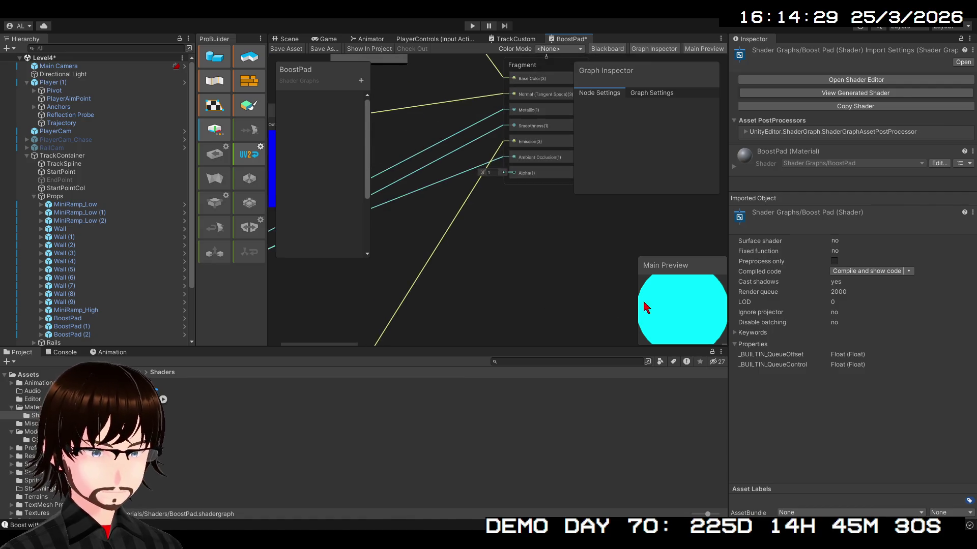
pyautogui.moveTo(668, 320)
pyautogui.mouseDown()
pyautogui.moveTo(554, 257)
pyautogui.moveTo(723, 121)
pyautogui.moveTo(670, 144)
pyautogui.moveTo(586, 205)
pyautogui.moveTo(639, 147)
pyautogui.moveTo(621, 233)
pyautogui.moveTo(518, 237)
pyautogui.moveTo(463, 254)
pyautogui.mouseUp()
pyautogui.moveTo(590, 68)
pyautogui.mouseDown()
pyautogui.moveTo(569, 76)
pyautogui.moveTo(477, 197)
pyautogui.mouseUp()
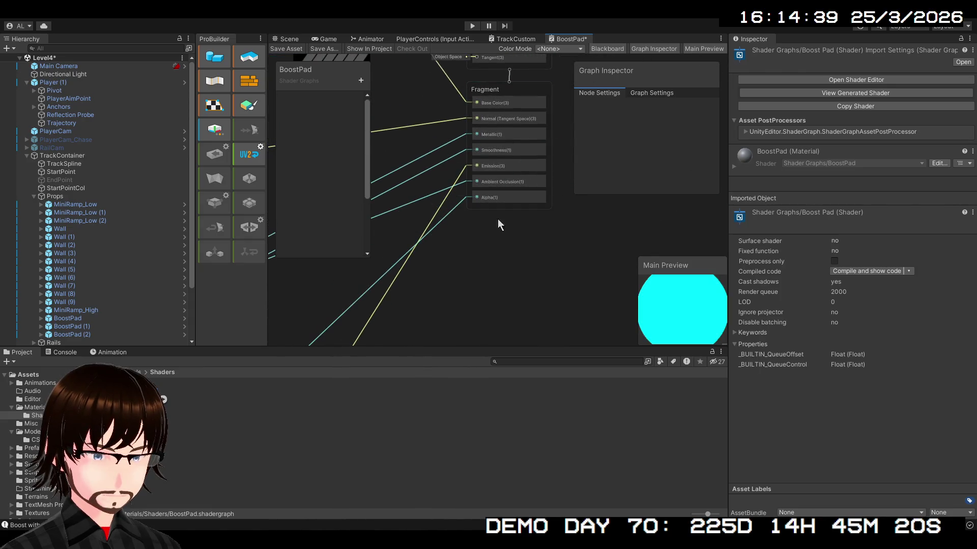
pyautogui.scroll(3, 685, 320)
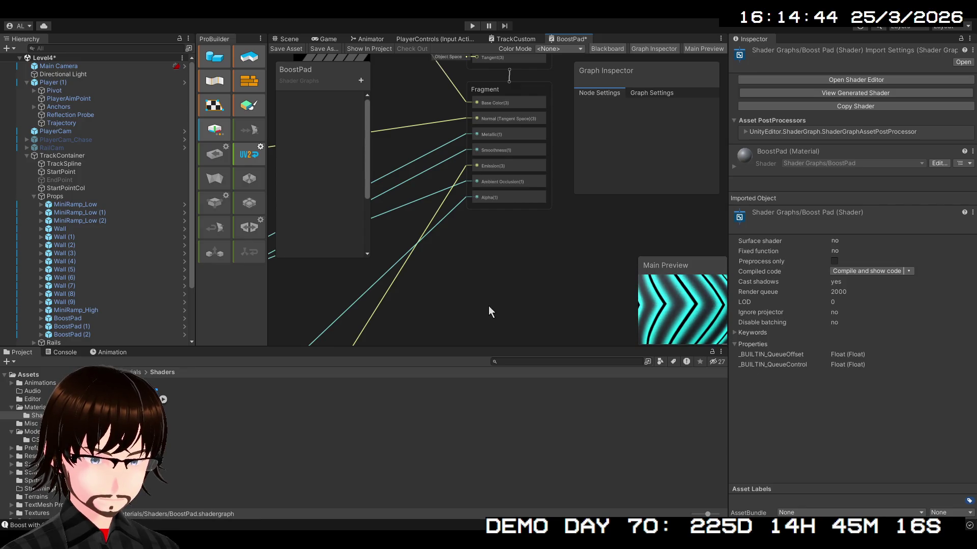
pyautogui.scroll(-3, 483, 303)
pyautogui.moveTo(468, 299); pyautogui.dragTo(576, 174)
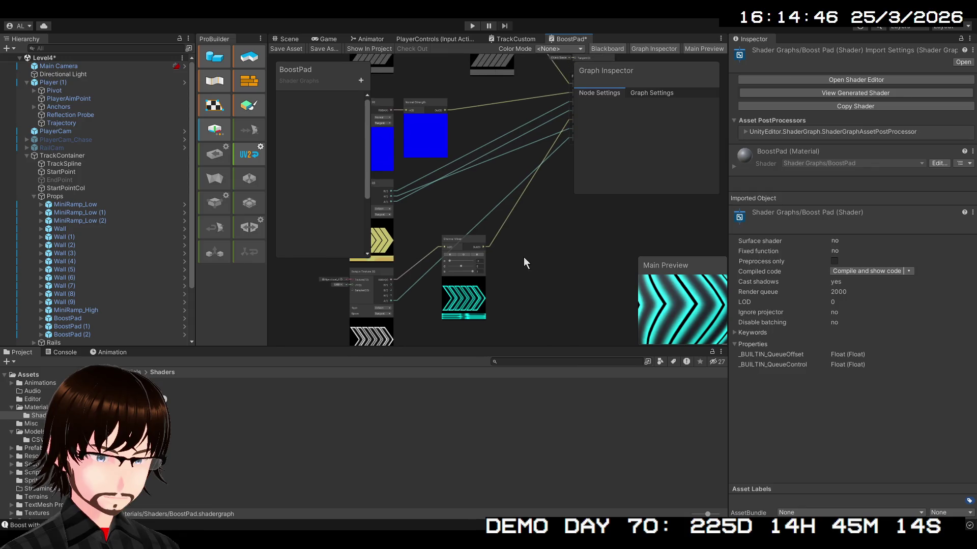
pyautogui.click(456, 247)
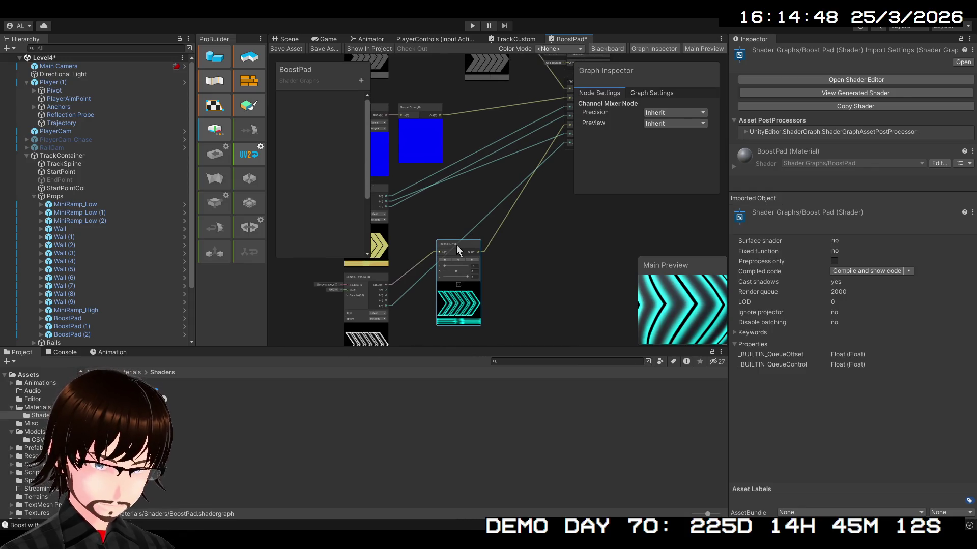
pyautogui.hotkey('ctrl', 'd')
pyautogui.moveTo(480, 251)
pyautogui.mouseDown()
pyautogui.moveTo(527, 259)
pyautogui.moveTo(533, 273)
pyautogui.mouseUp()
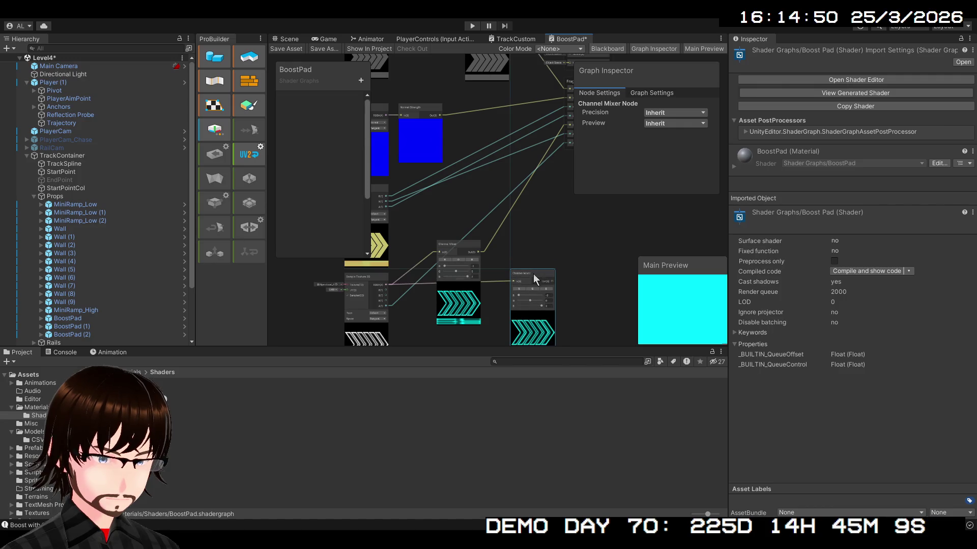
pyautogui.click(388, 306)
pyautogui.moveTo(395, 305)
pyautogui.mouseDown()
pyautogui.moveTo(421, 285)
pyautogui.moveTo(389, 274)
pyautogui.moveTo(474, 270)
pyautogui.moveTo(515, 241)
pyautogui.mouseUp()
pyautogui.scroll(5, 515, 242)
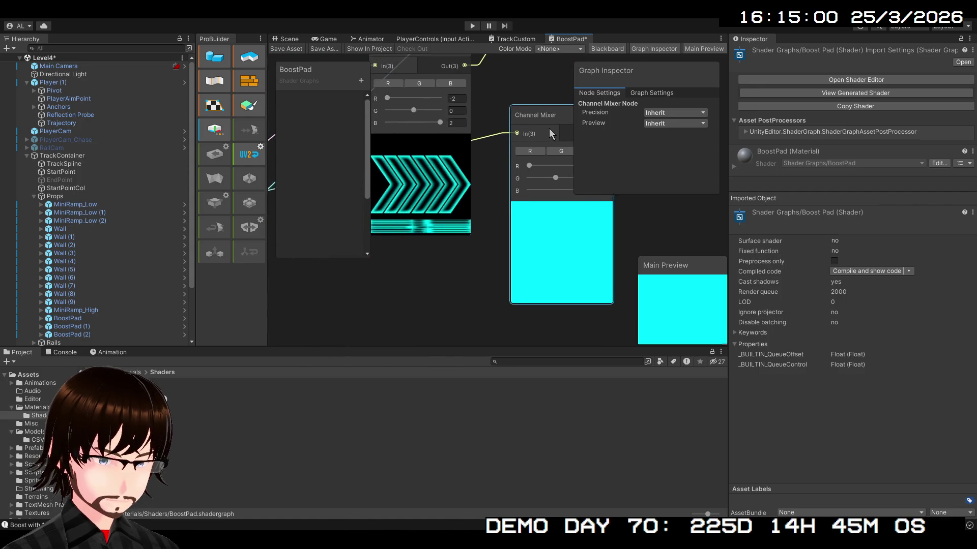
pyautogui.scroll(-2, 551, 127)
pyautogui.moveTo(545, 200); pyautogui.dragTo(506, 258)
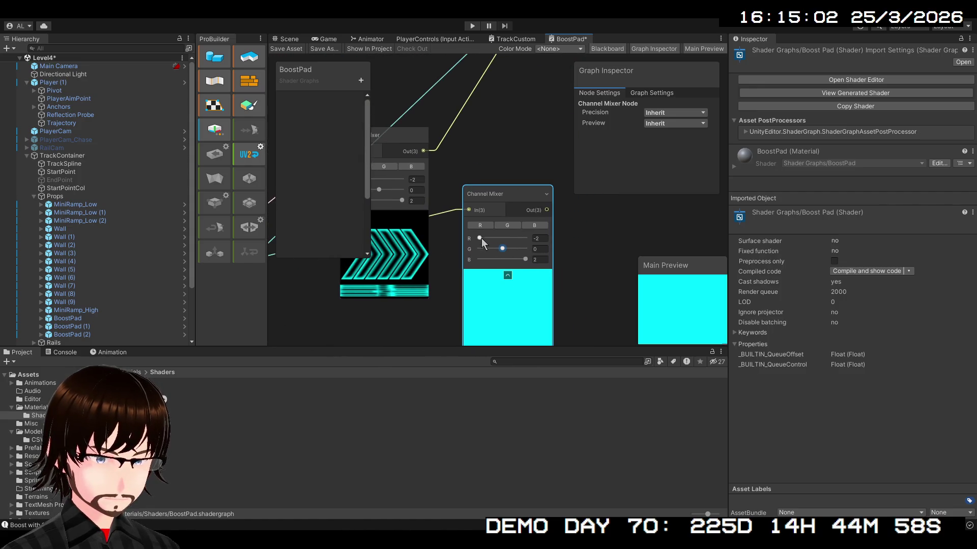
pyautogui.click(483, 247)
pyautogui.moveTo(524, 259); pyautogui.dragTo(480, 260)
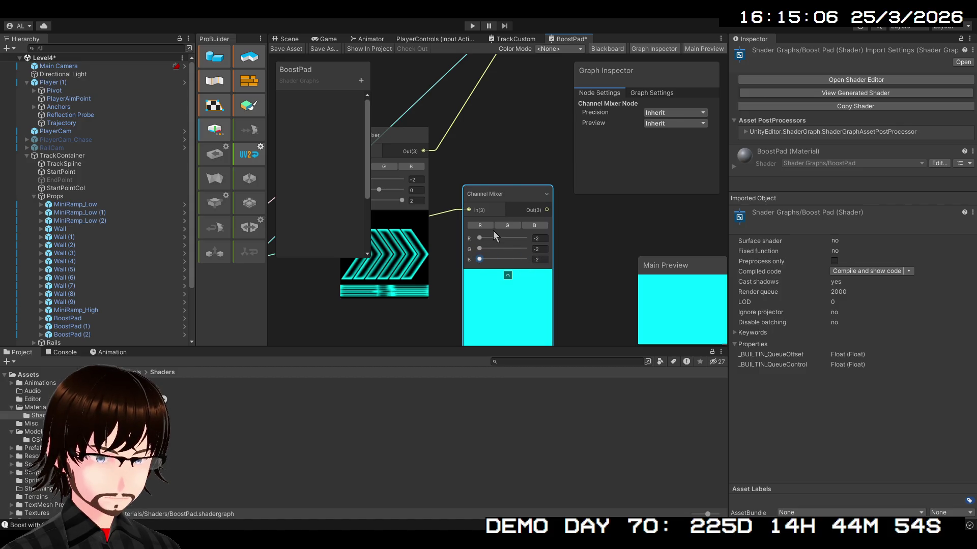
pyautogui.scroll(-3, 481, 278)
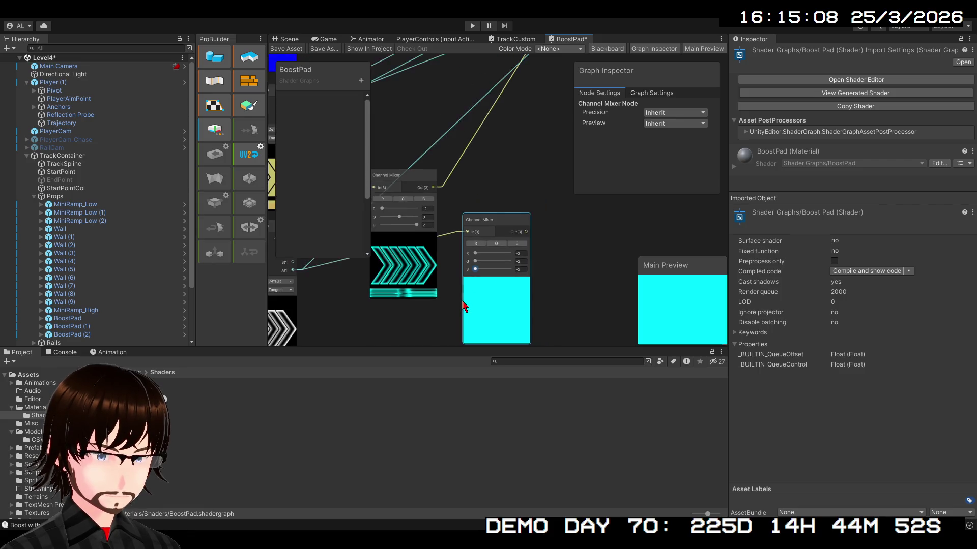
pyautogui.moveTo(483, 288)
pyautogui.mouseDown()
pyautogui.moveTo(502, 274)
pyautogui.moveTo(519, 315)
pyautogui.mouseUp()
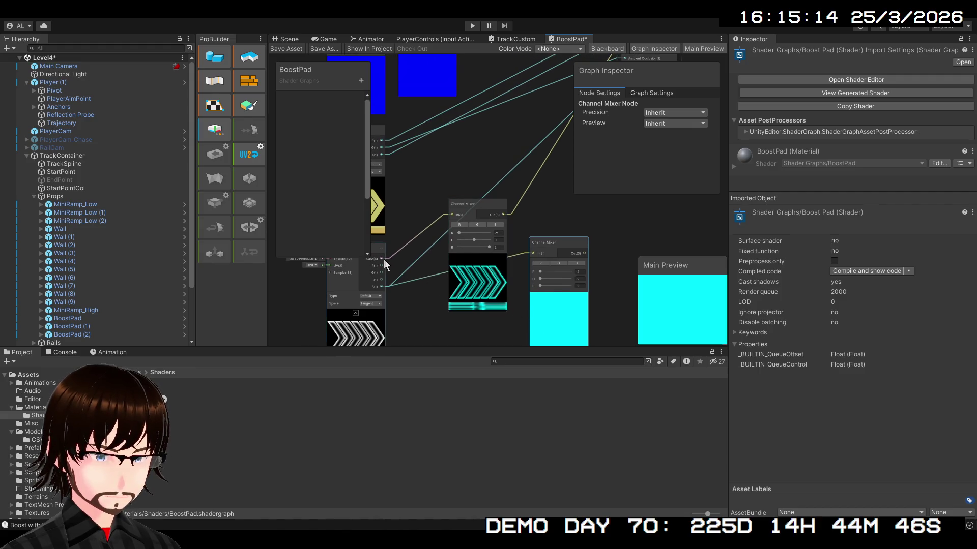
pyautogui.scroll(3, 562, 268)
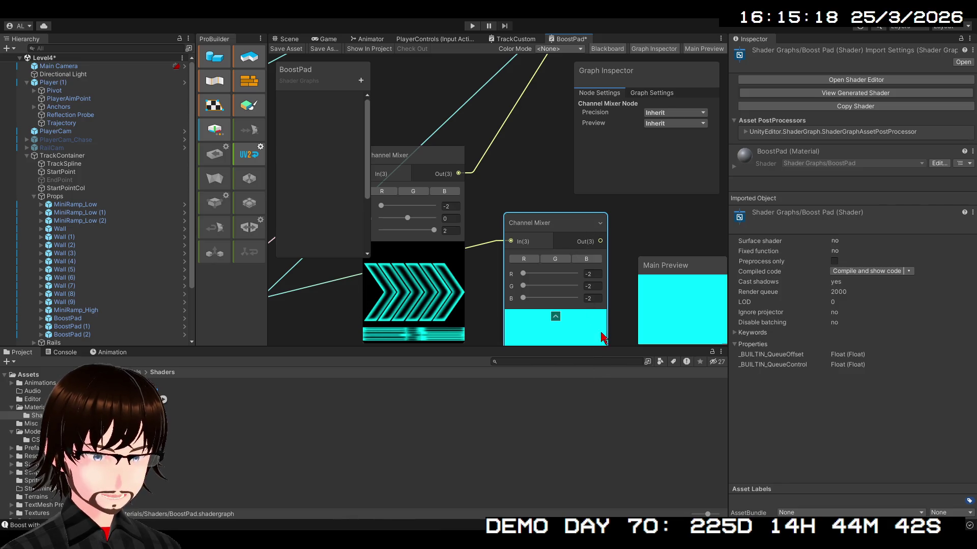
pyautogui.press('Delete')
pyautogui.scroll(-3, 535, 274)
pyautogui.moveTo(535, 273)
pyautogui.mouseDown()
pyautogui.moveTo(542, 240)
pyautogui.moveTo(549, 288)
pyautogui.mouseUp()
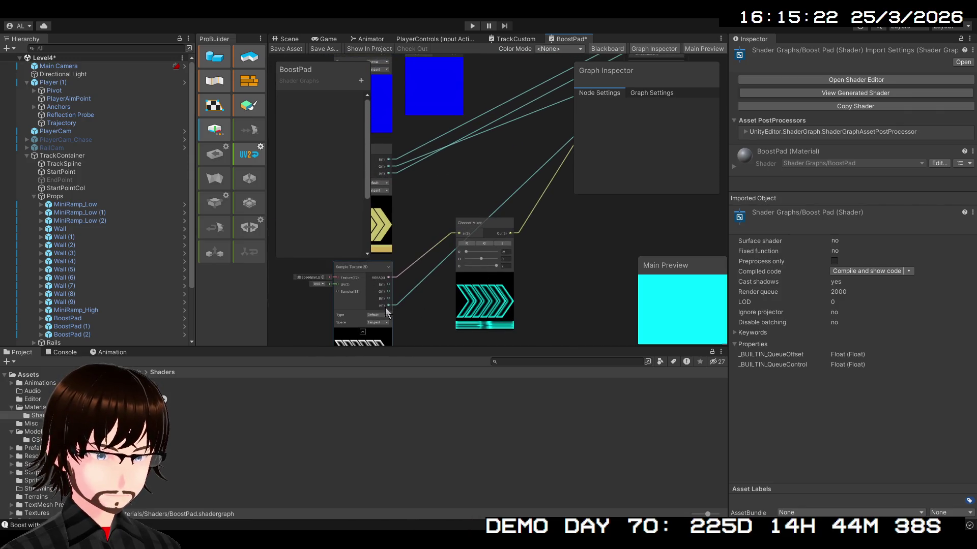
# Remove the wire feeding the Fragment Alpha input.
pyautogui.scroll(4, 407, 313)
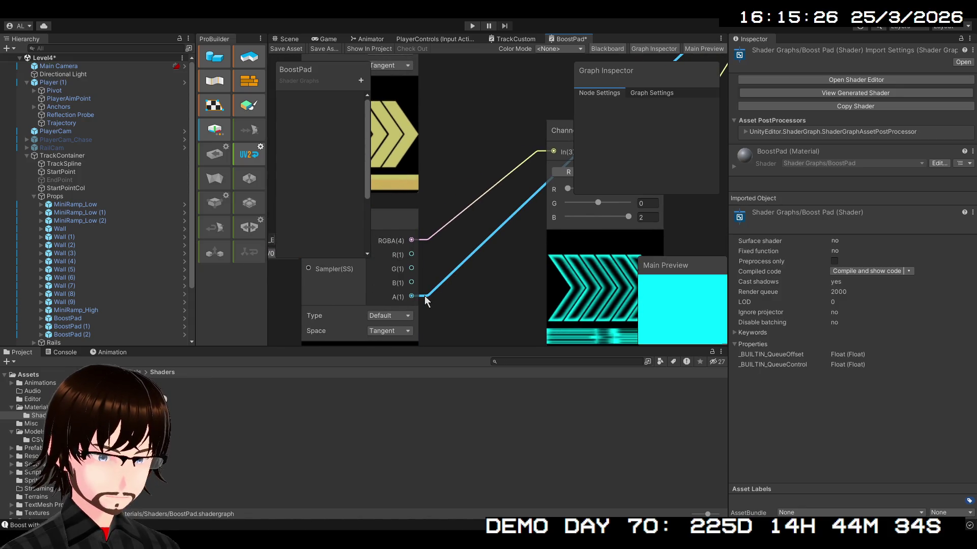
pyautogui.scroll(-5, 441, 295)
pyautogui.moveTo(545, 293); pyautogui.dragTo(505, 305)
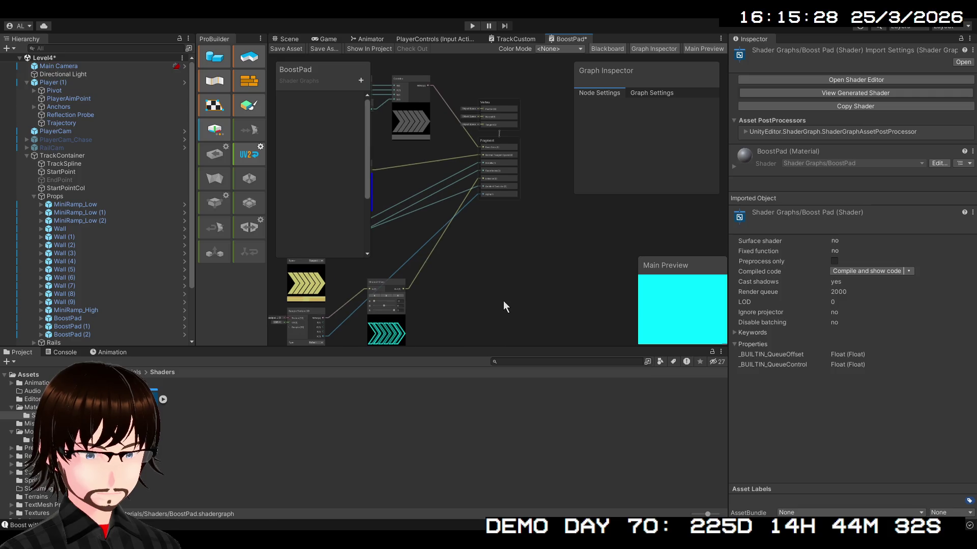
pyautogui.click(461, 212)
pyautogui.press('Delete')
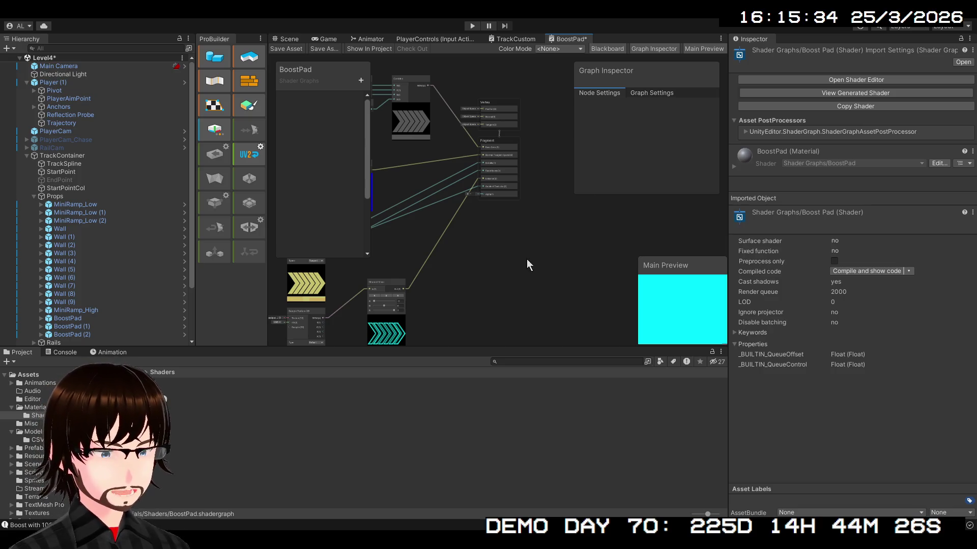
# Pan the graph to reveal the hidden preview node and the chevron texture nodes.
pyautogui.moveTo(527, 254); pyautogui.dragTo(554, 249)
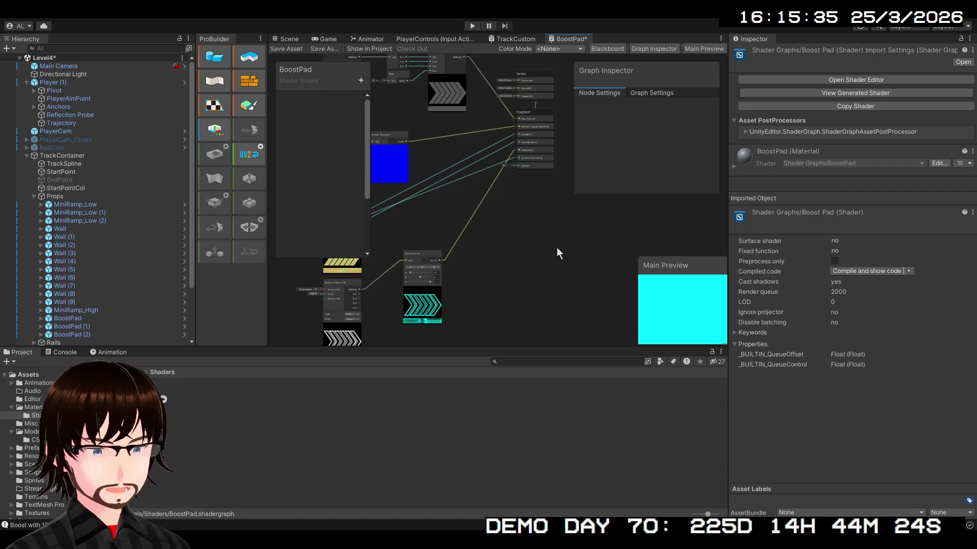
pyautogui.scroll(3, 554, 249)
pyautogui.moveTo(526, 227)
pyautogui.mouseDown()
pyautogui.moveTo(540, 306)
pyautogui.moveTo(576, 351)
pyautogui.moveTo(581, 425)
pyautogui.mouseUp()
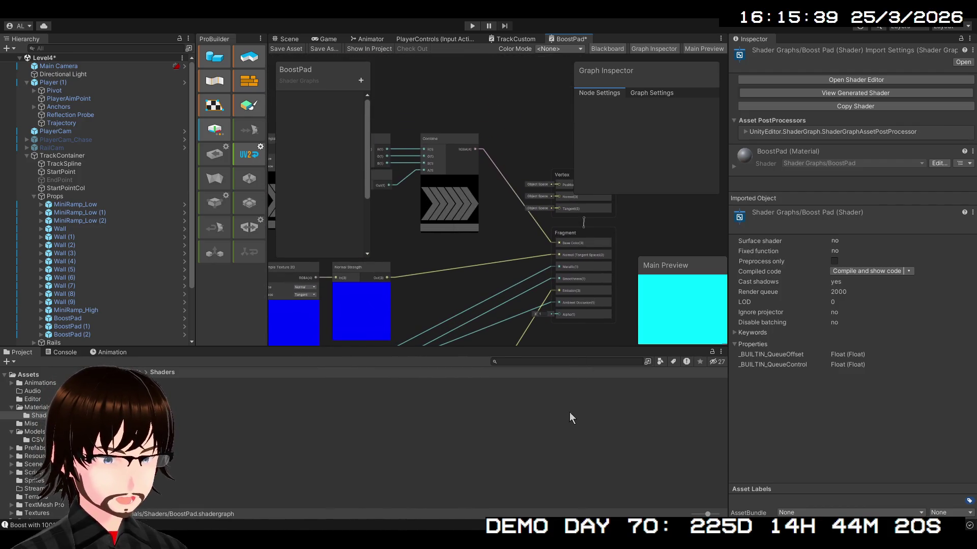
pyautogui.moveTo(472, 252); pyautogui.dragTo(471, 142)
pyautogui.scroll(-3, 475, 174)
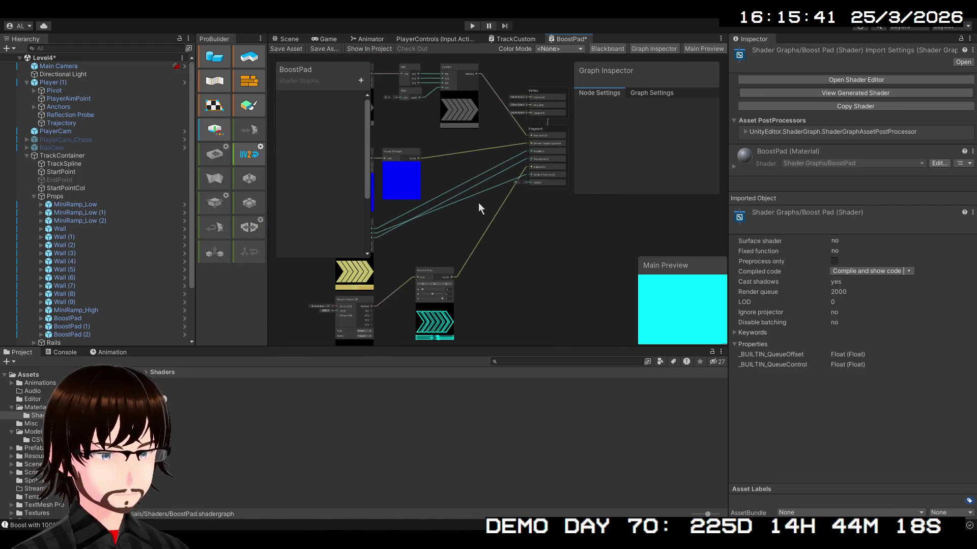
pyautogui.moveTo(499, 257); pyautogui.dragTo(499, 277)
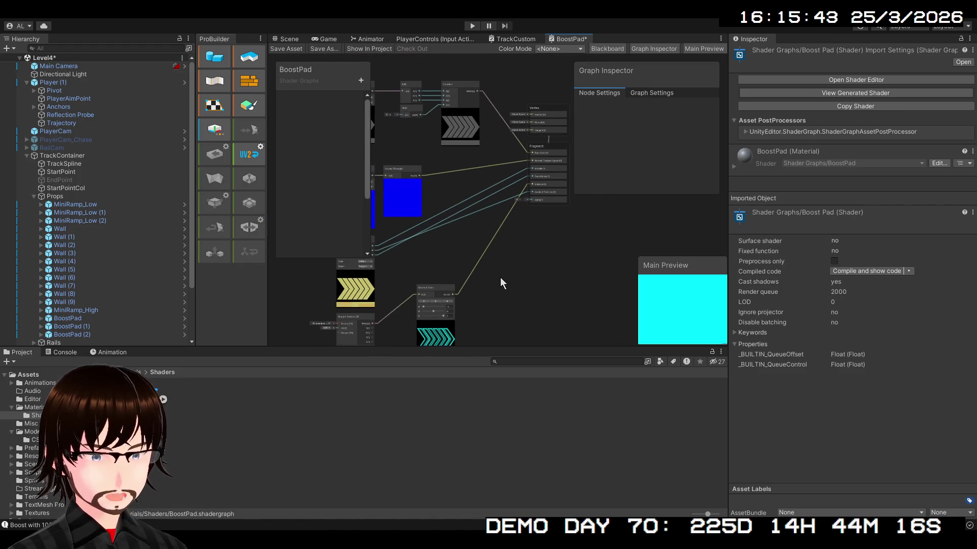
pyautogui.scroll(2, 499, 277)
pyautogui.scroll(-3, 505, 234)
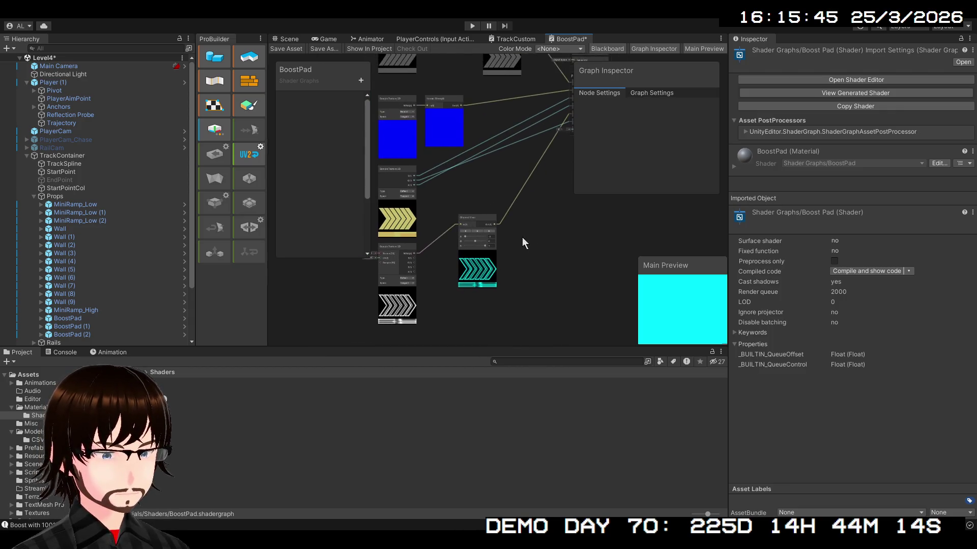
pyautogui.scroll(3, 476, 294)
# Select the Channel Mixer (R -2, G 0, B 2), move it down-left, and zoom in.
pyautogui.click(470, 264)
pyautogui.scroll(2, 471, 293)
pyautogui.moveTo(470, 293); pyautogui.dragTo(535, 327)
pyautogui.moveTo(543, 170)
pyautogui.mouseDown()
pyautogui.moveTo(503, 223)
pyautogui.moveTo(463, 240)
pyautogui.mouseUp()
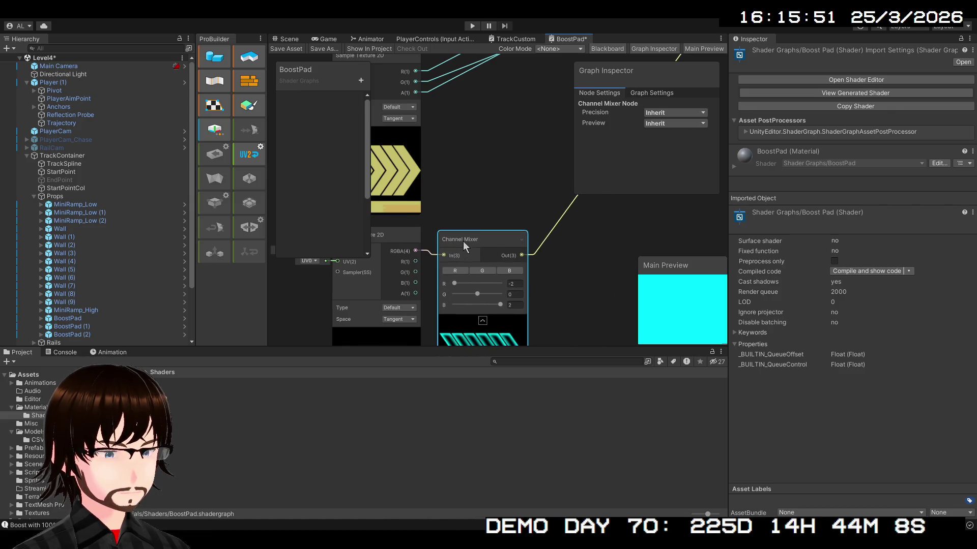
pyautogui.scroll(-3, 473, 234)
pyautogui.scroll(-1, 529, 244)
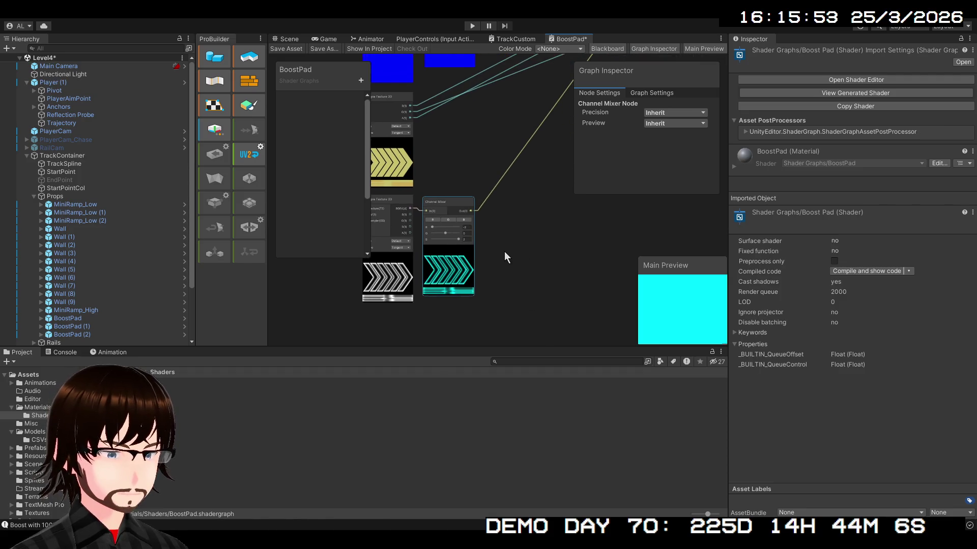
pyautogui.scroll(4, 504, 251)
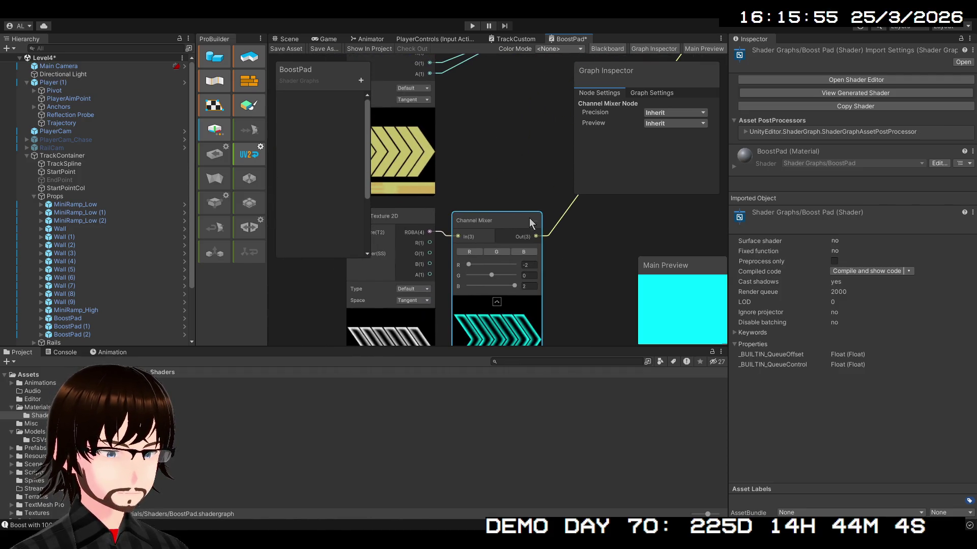
# Toggle the Channel Mixer preview off and on to refresh, then view the Fragment stack.
pyautogui.click(495, 304)
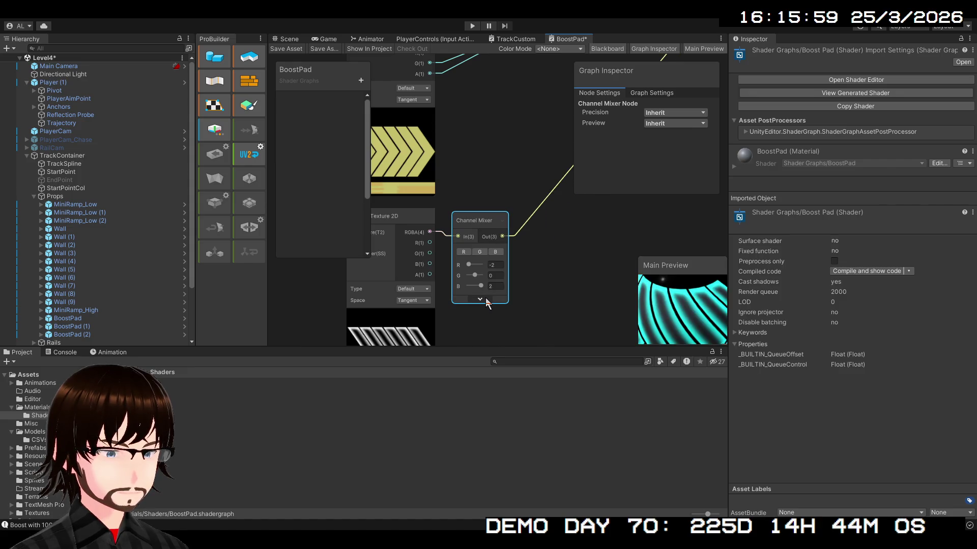
pyautogui.click(486, 300)
pyautogui.moveTo(539, 250)
pyautogui.mouseDown()
pyautogui.moveTo(410, 294)
pyautogui.moveTo(301, 358)
pyautogui.mouseUp()
pyautogui.scroll(-3, 460, 288)
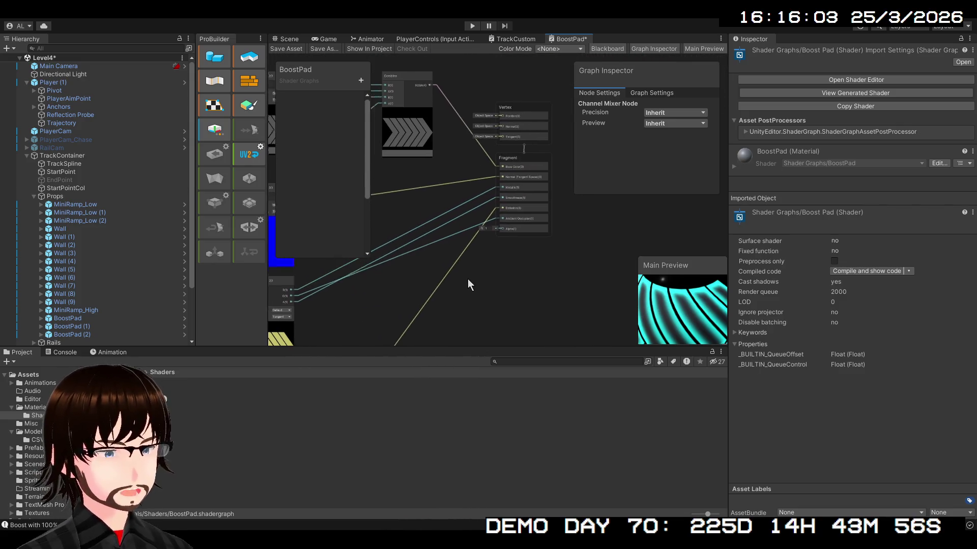
pyautogui.scroll(-2, 525, 262)
pyautogui.scroll(3, 517, 258)
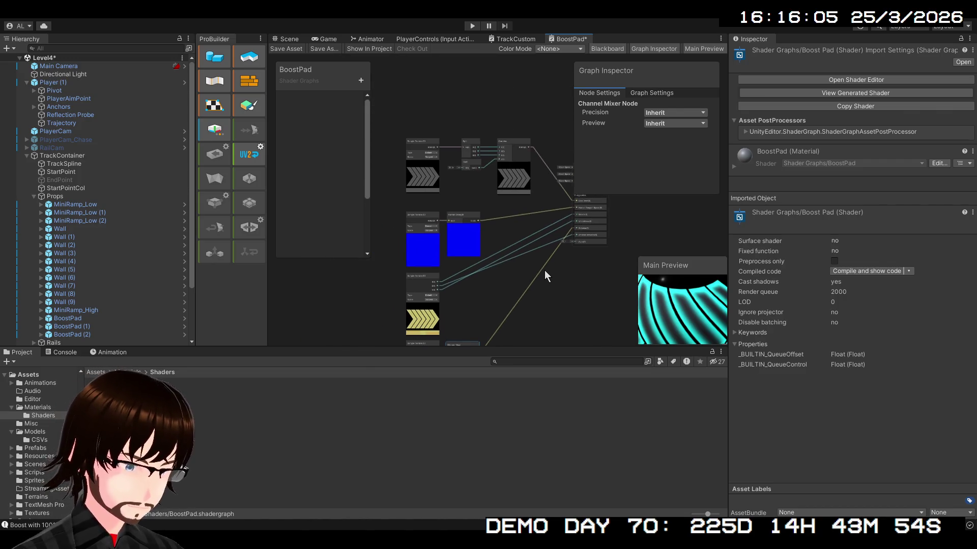
pyautogui.scroll(2, 529, 290)
pyautogui.scroll(3, 562, 274)
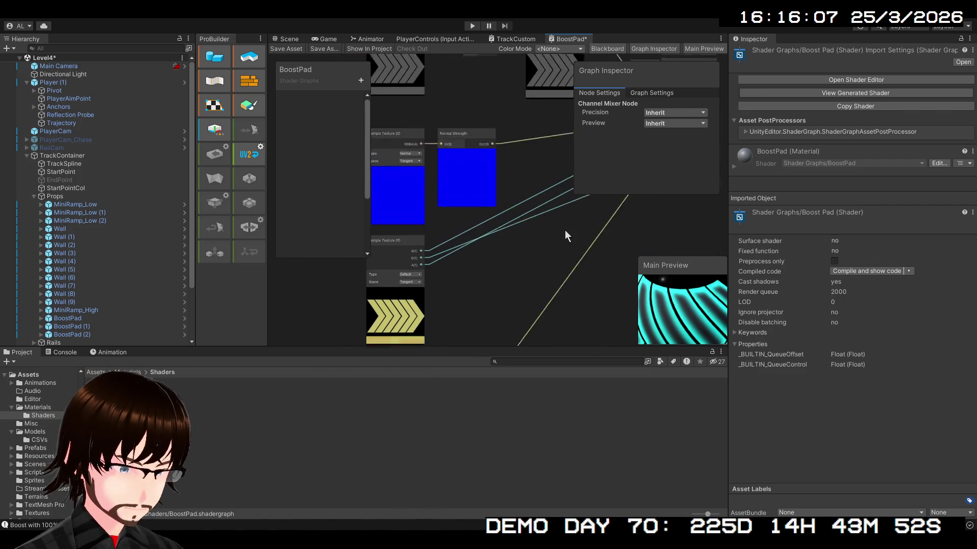
pyautogui.scroll(2, 585, 181)
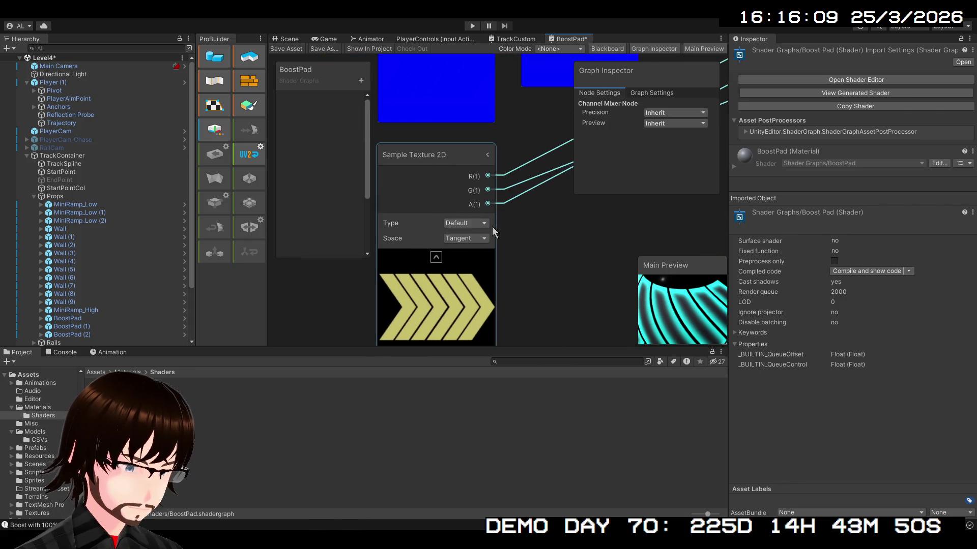
# Inspect the yellow chevron texture node, then open the Materials folder in the Project window.
pyautogui.click(423, 222)
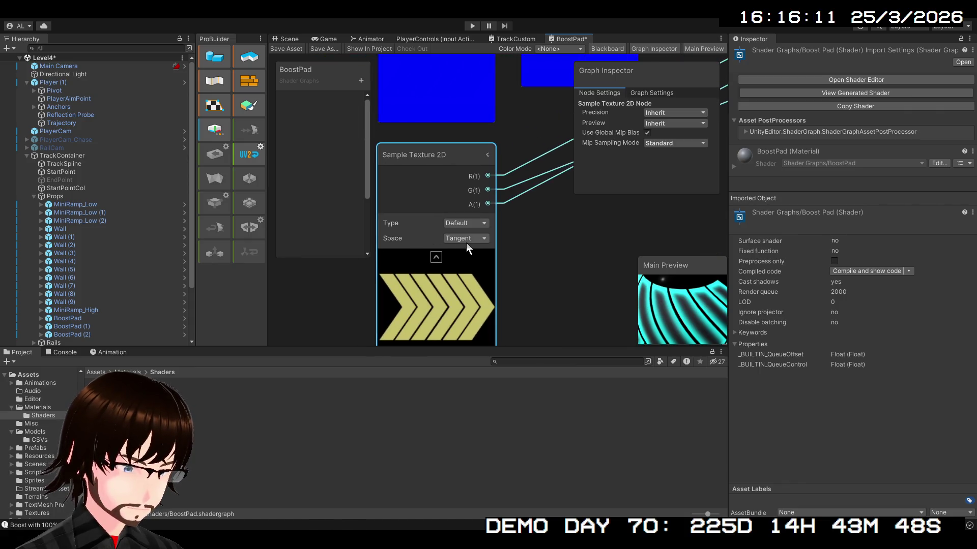
pyautogui.scroll(-4, 548, 251)
pyautogui.moveTo(532, 275); pyautogui.dragTo(489, 370)
pyautogui.moveTo(493, 252)
pyautogui.mouseDown()
pyautogui.moveTo(344, 117)
pyautogui.moveTo(326, 134)
pyautogui.mouseUp()
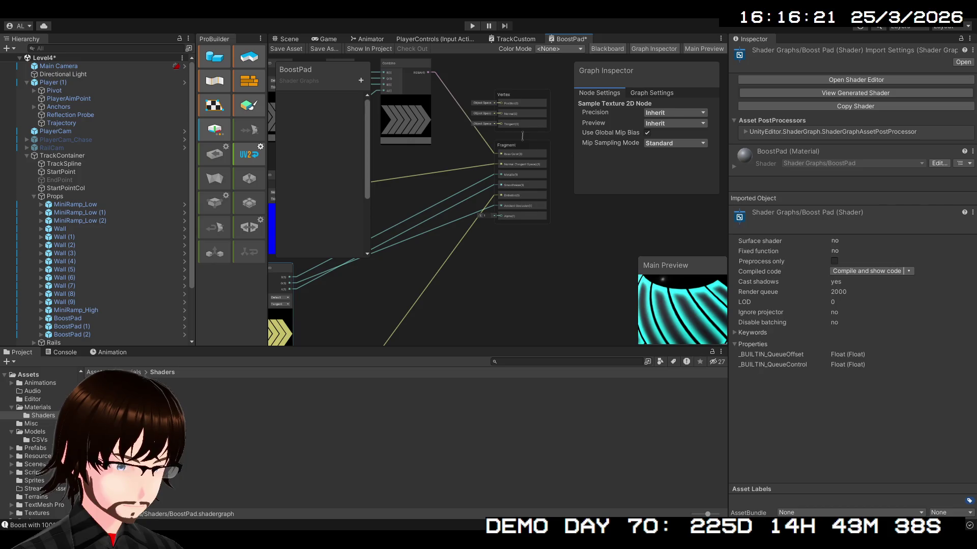
pyautogui.click(38, 407)
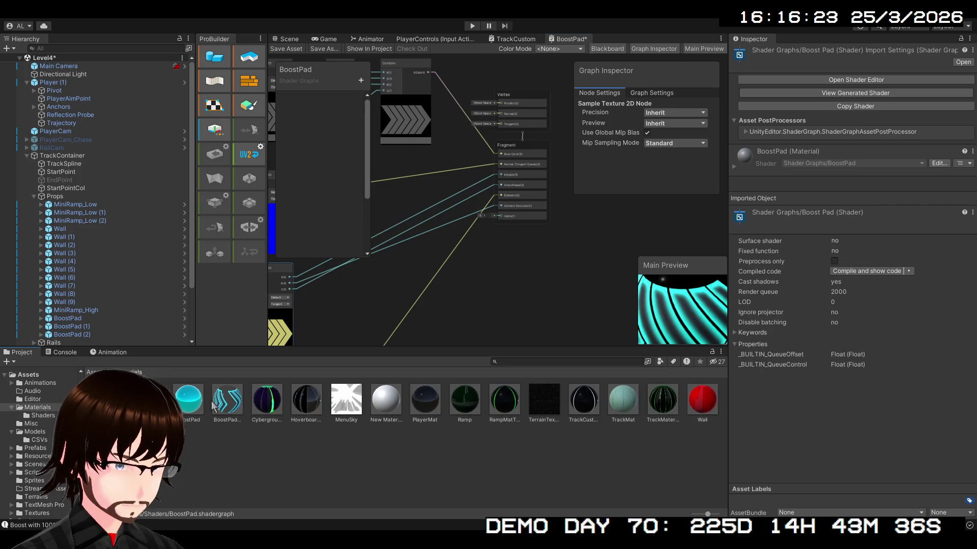
# Save the BoostPad graph and check the cyan chevrons on the BoostPadNew material preview.
pyautogui.click(239, 407)
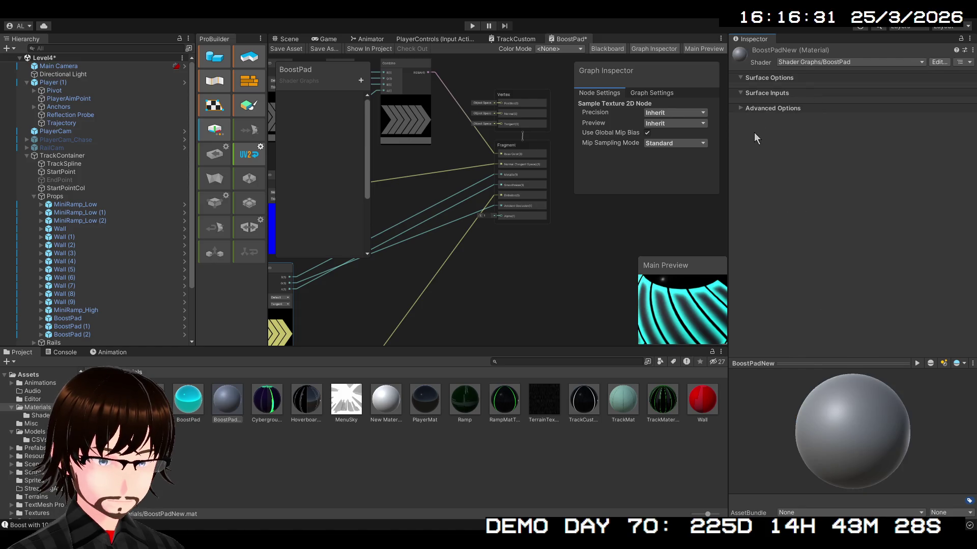
pyautogui.moveTo(871, 402)
pyautogui.mouseDown()
pyautogui.moveTo(776, 423)
pyautogui.moveTo(883, 400)
pyautogui.moveTo(864, 421)
pyautogui.moveTo(844, 418)
pyautogui.mouseUp()
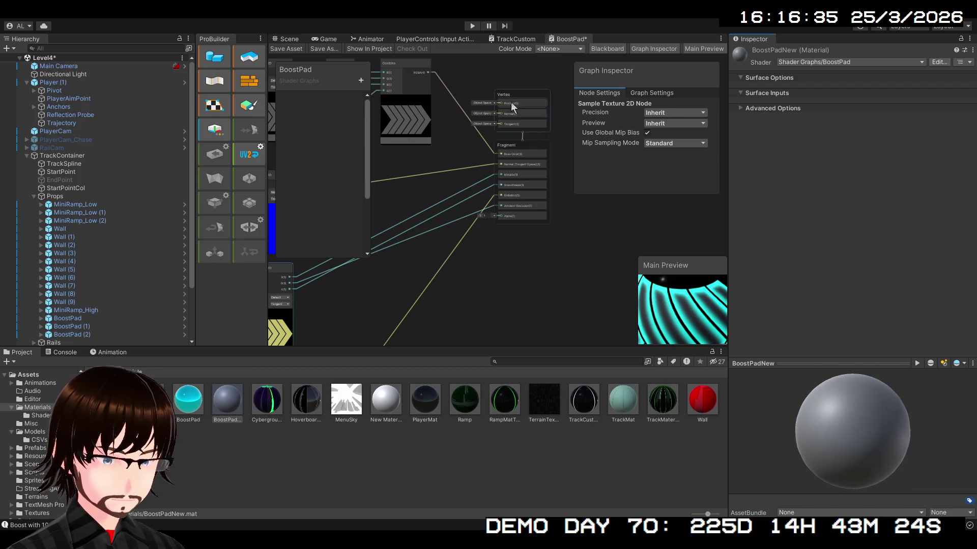
pyautogui.click(290, 50)
pyautogui.moveTo(841, 450); pyautogui.dragTo(951, 449)
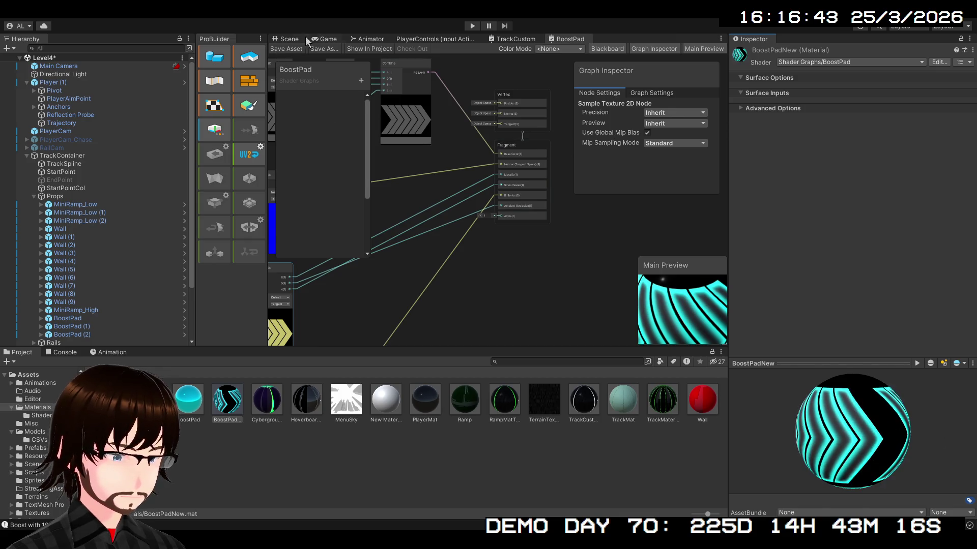
# Fly the Scene view camera to the glowing cyan boost pads.
pyautogui.click(303, 40)
pyautogui.moveTo(416, 141)
pyautogui.mouseDown()
pyautogui.moveTo(490, 231)
pyautogui.moveTo(521, 234)
pyautogui.moveTo(549, 292)
pyautogui.moveTo(639, 284)
pyautogui.moveTo(753, 206)
pyautogui.moveTo(767, 179)
pyautogui.moveTo(749, 199)
pyautogui.moveTo(661, 202)
pyautogui.moveTo(438, 184)
pyautogui.mouseUp()
pyautogui.moveTo(408, 183)
pyautogui.mouseDown()
pyautogui.moveTo(400, 186)
pyautogui.moveTo(484, 229)
pyautogui.mouseUp()
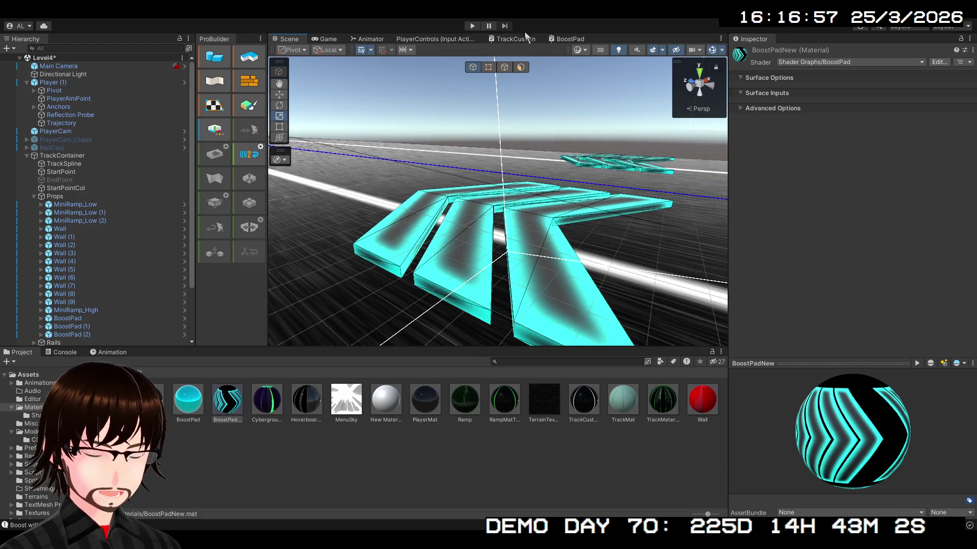
# Lower the Fragment Alpha to 0.03, save the graph, and inspect the faded boost pads in the Scene view.
pyautogui.click(569, 39)
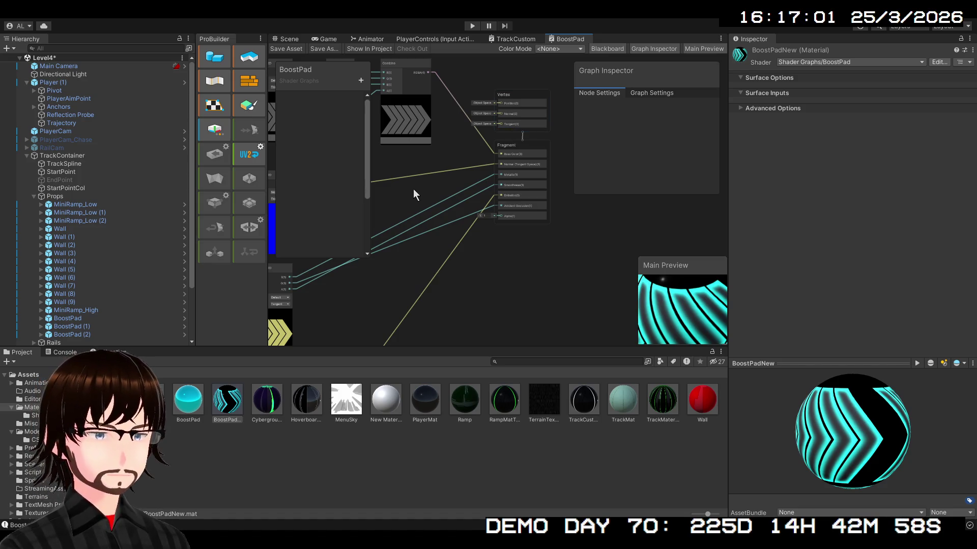
pyautogui.moveTo(515, 237); pyautogui.dragTo(533, 234)
pyautogui.scroll(5, 533, 234)
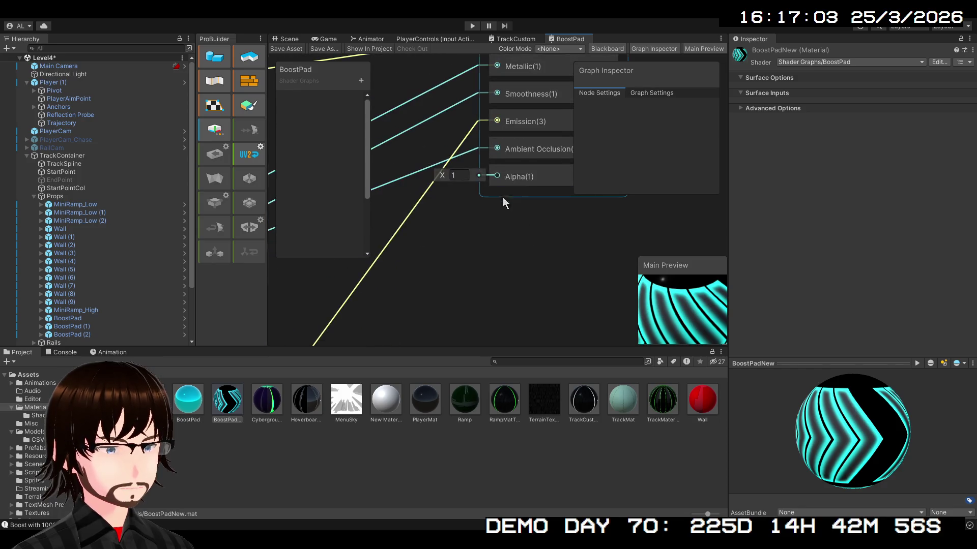
pyautogui.moveTo(442, 175); pyautogui.dragTo(429, 177)
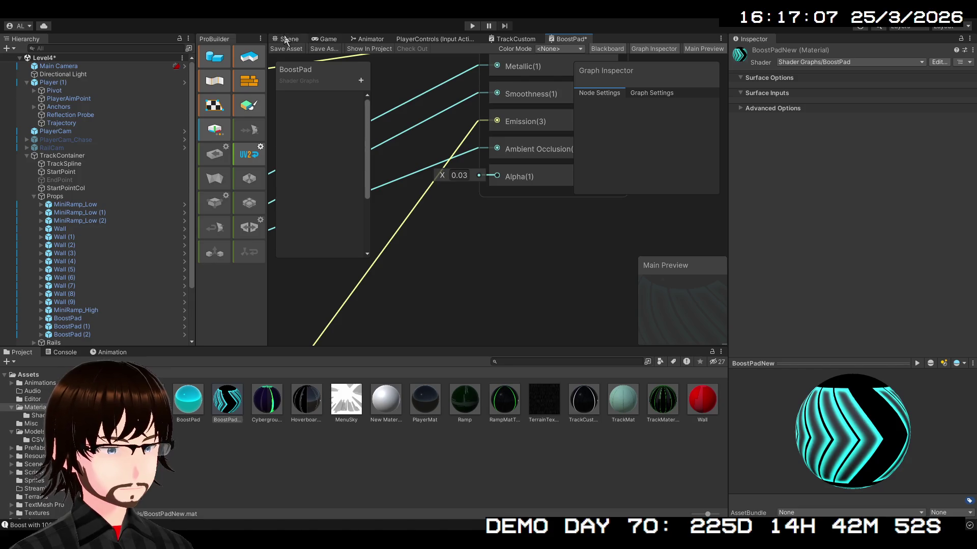
pyautogui.click(286, 39)
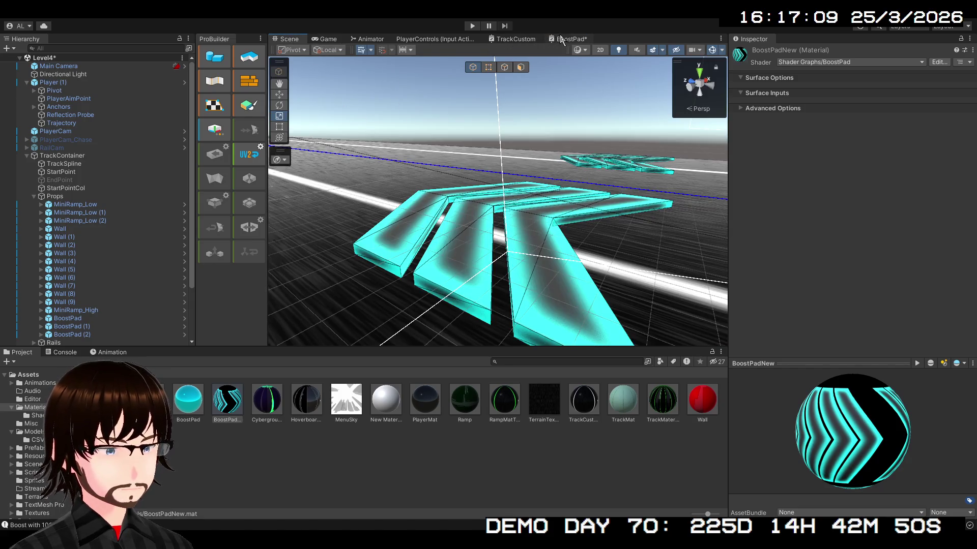
pyautogui.click(570, 39)
pyautogui.click(284, 48)
pyautogui.click(287, 39)
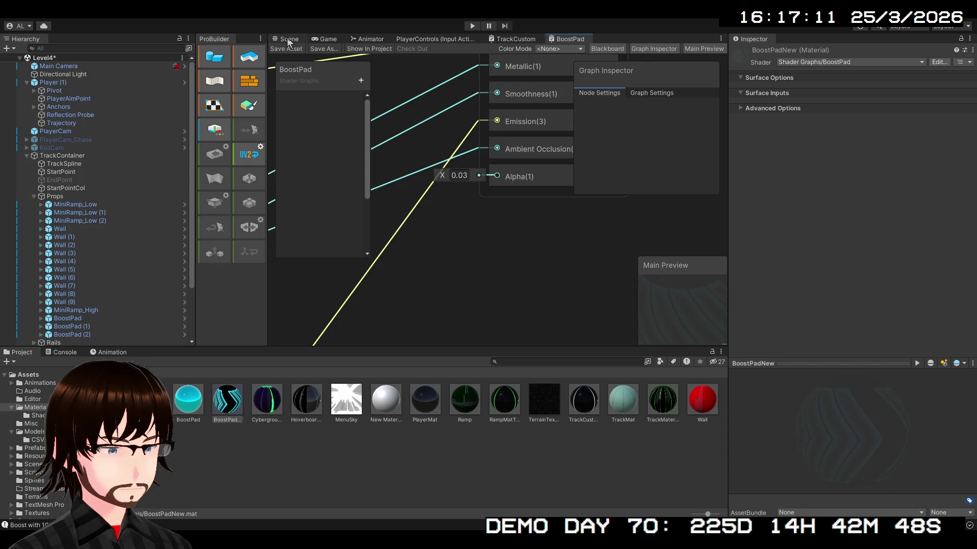
pyautogui.moveTo(487, 208)
pyautogui.mouseDown()
pyautogui.moveTo(458, 144)
pyautogui.moveTo(468, 175)
pyautogui.moveTo(480, 175)
pyautogui.mouseUp()
# Set the Fragment Alpha back to 1 and bring the texture and Split/Combine nodes into view.
pyautogui.click(564, 38)
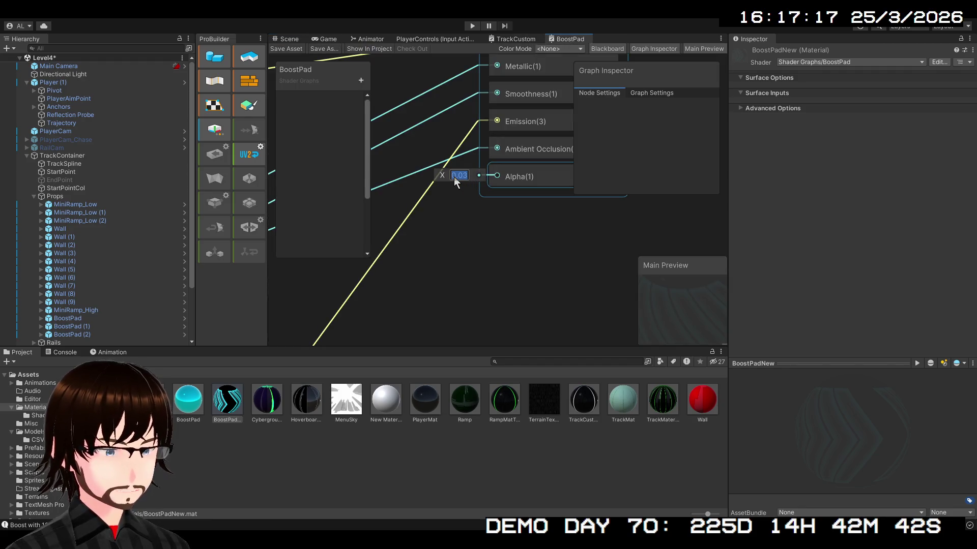
pyautogui.write('1')
pyautogui.press('Return')
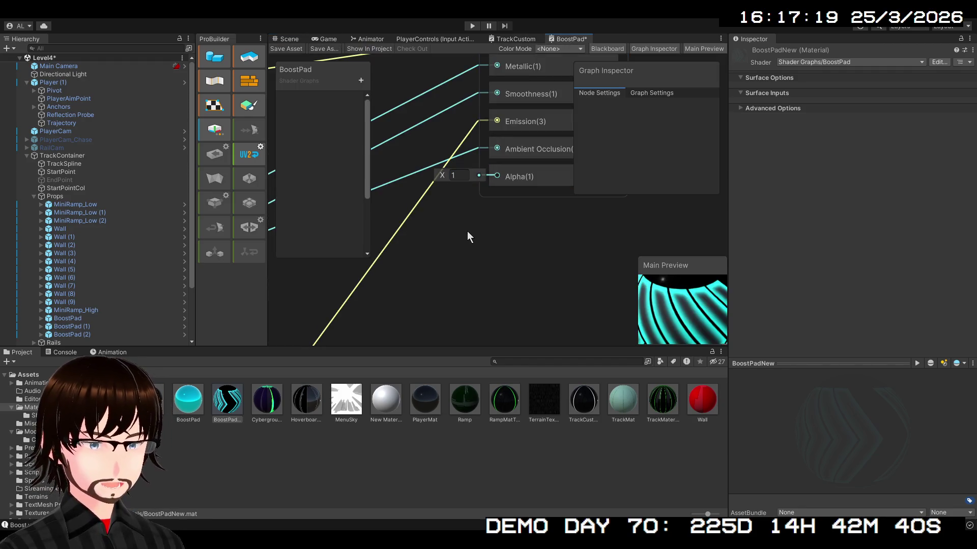
pyautogui.scroll(-3, 469, 227)
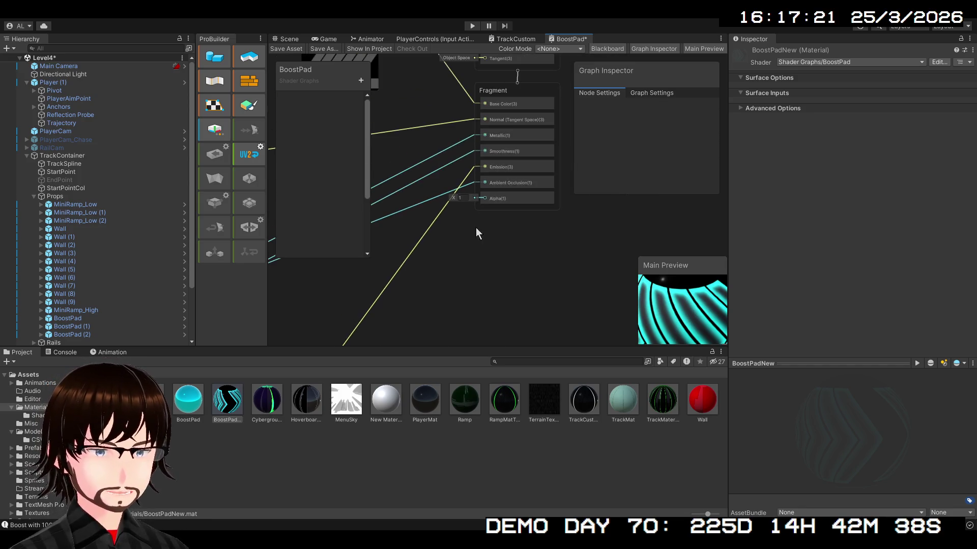
pyautogui.scroll(-3, 472, 227)
pyautogui.moveTo(517, 226)
pyautogui.mouseDown()
pyautogui.moveTo(601, 274)
pyautogui.moveTo(595, 309)
pyautogui.moveTo(569, 317)
pyautogui.moveTo(597, 187)
pyautogui.moveTo(604, 280)
pyautogui.moveTo(570, 308)
pyautogui.moveTo(545, 270)
pyautogui.moveTo(546, 246)
pyautogui.mouseUp()
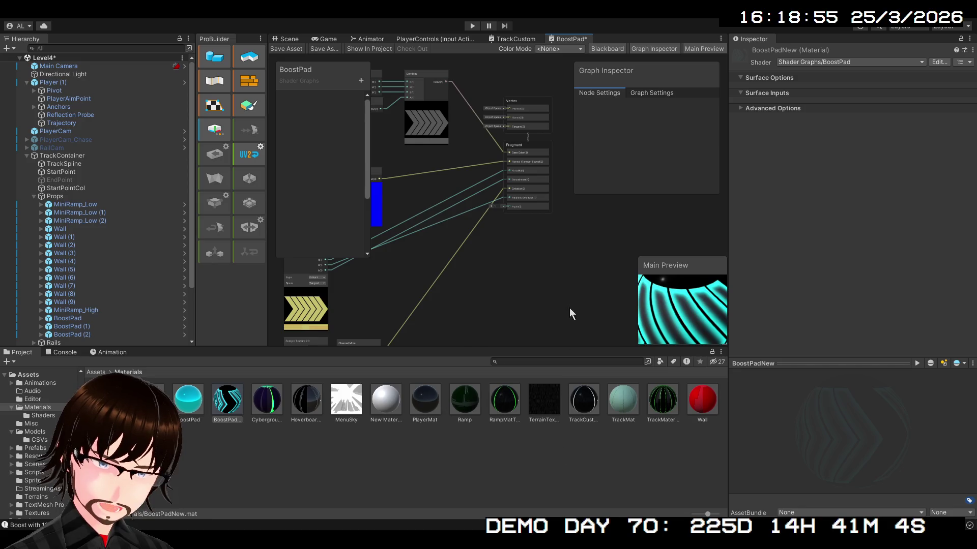
pyautogui.moveTo(575, 212)
pyautogui.mouseDown()
pyautogui.moveTo(602, 294)
pyautogui.moveTo(658, 267)
pyautogui.moveTo(596, 145)
pyautogui.moveTo(500, 215)
pyautogui.moveTo(536, 140)
pyautogui.moveTo(526, 185)
pyautogui.mouseUp()
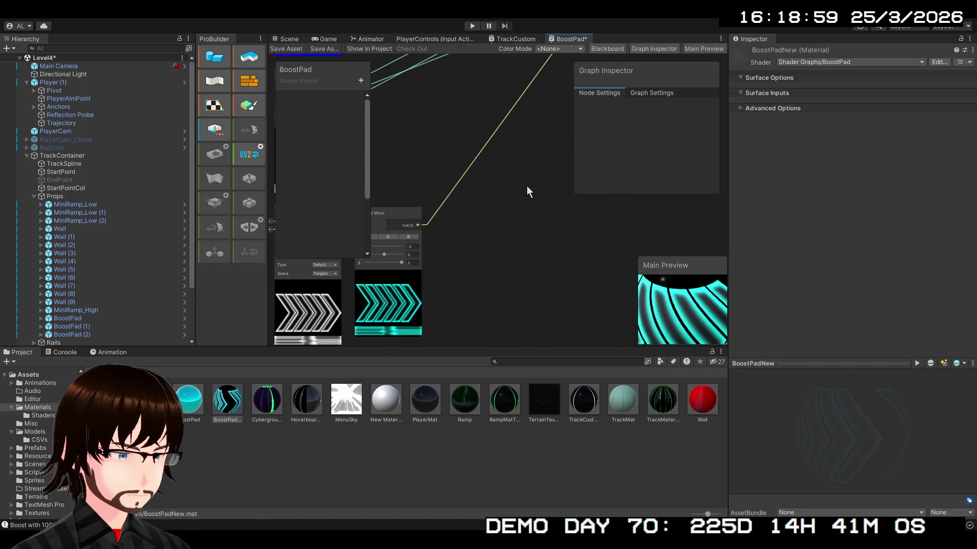
# Create a Preview node fed by the white chevron texture's A(1) alpha output.
pyautogui.moveTo(480, 239)
pyautogui.mouseDown()
pyautogui.moveTo(541, 198)
pyautogui.moveTo(575, 192)
pyautogui.mouseUp()
pyautogui.scroll(2, 505, 179)
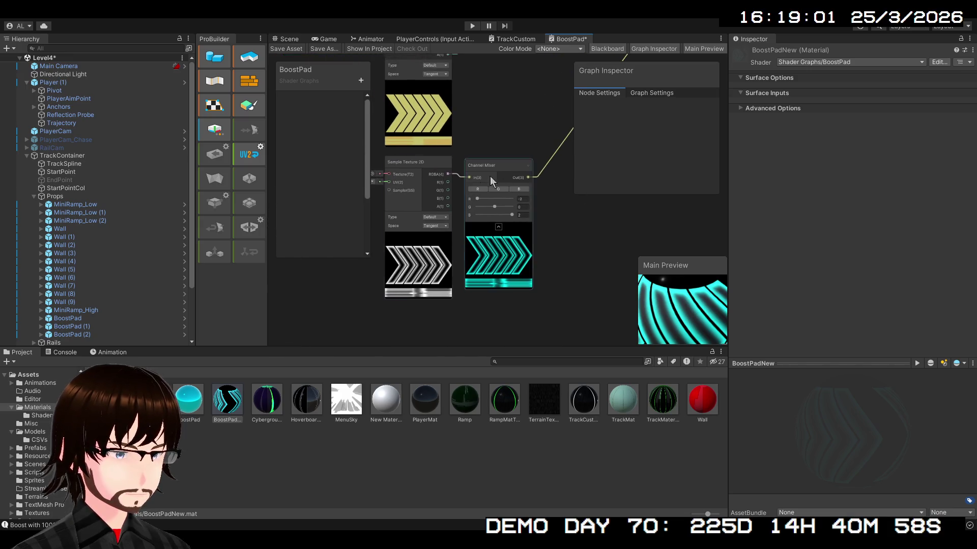
pyautogui.click(422, 161)
pyautogui.scroll(3, 431, 203)
pyautogui.moveTo(460, 214)
pyautogui.mouseDown()
pyautogui.moveTo(559, 228)
pyautogui.moveTo(675, 223)
pyautogui.mouseUp()
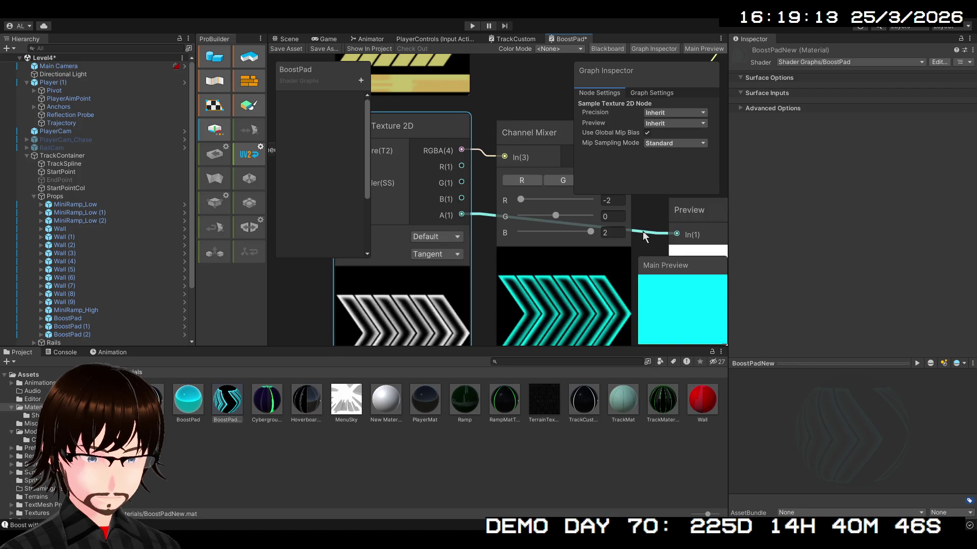
pyautogui.moveTo(644, 224); pyautogui.dragTo(472, 133)
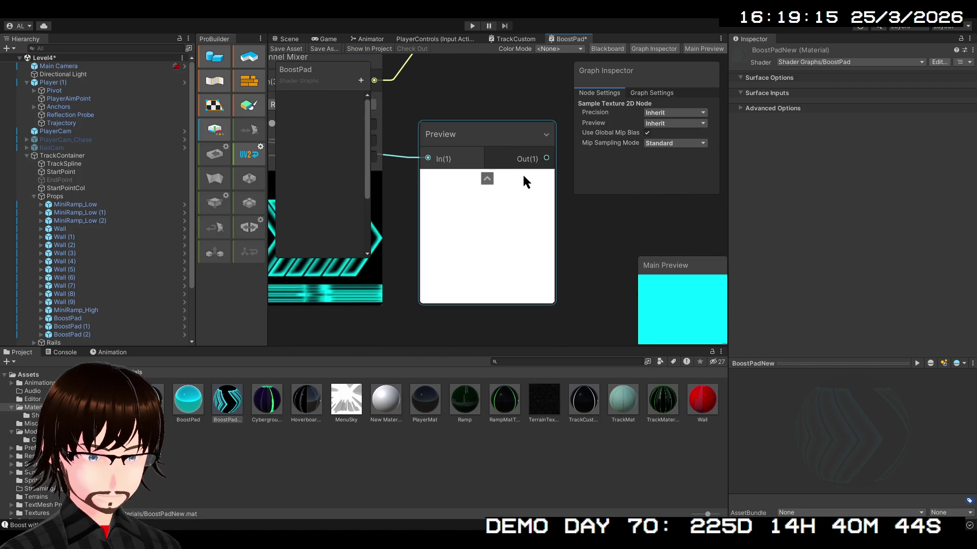
# Position the Preview node to the right of the Channel Mixer, keeping its image expanded.
pyautogui.click(492, 136)
pyautogui.click(491, 178)
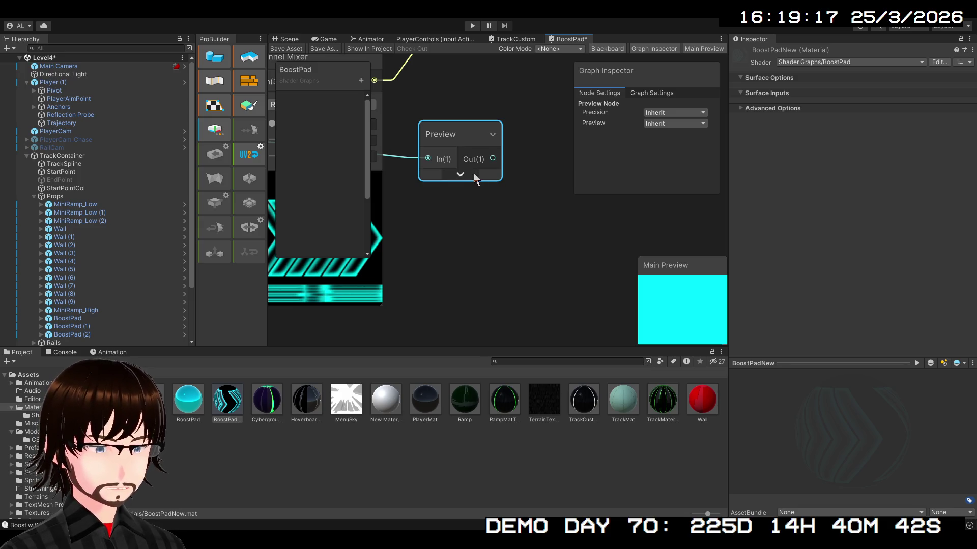
pyautogui.click(460, 174)
pyautogui.scroll(-3, 465, 224)
pyautogui.moveTo(471, 240)
pyautogui.mouseDown()
pyautogui.moveTo(584, 266)
pyautogui.moveTo(592, 315)
pyautogui.moveTo(592, 303)
pyautogui.mouseUp()
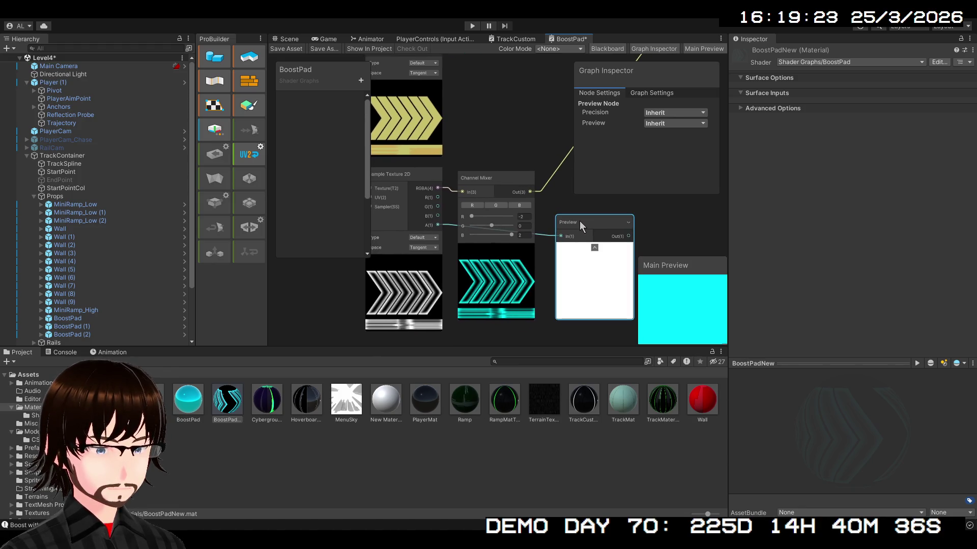
pyautogui.moveTo(579, 221)
pyautogui.mouseDown()
pyautogui.moveTo(612, 247)
pyautogui.moveTo(646, 244)
pyautogui.moveTo(560, 240)
pyautogui.moveTo(520, 226)
pyautogui.mouseUp()
pyautogui.click(517, 222)
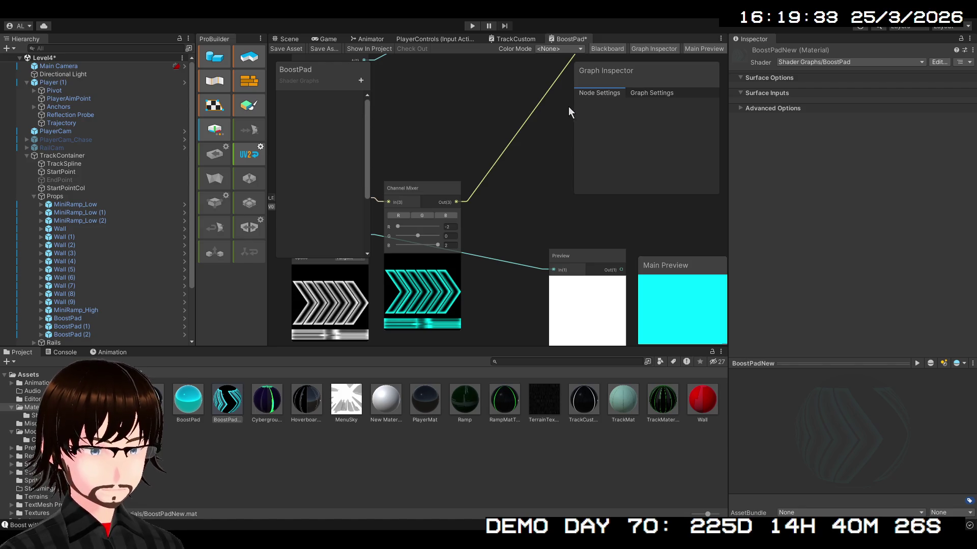
# Add a Replace Color node and feed the chevron texture's RGBA colour into it.
pyautogui.hotkey('ctrl', 'z')
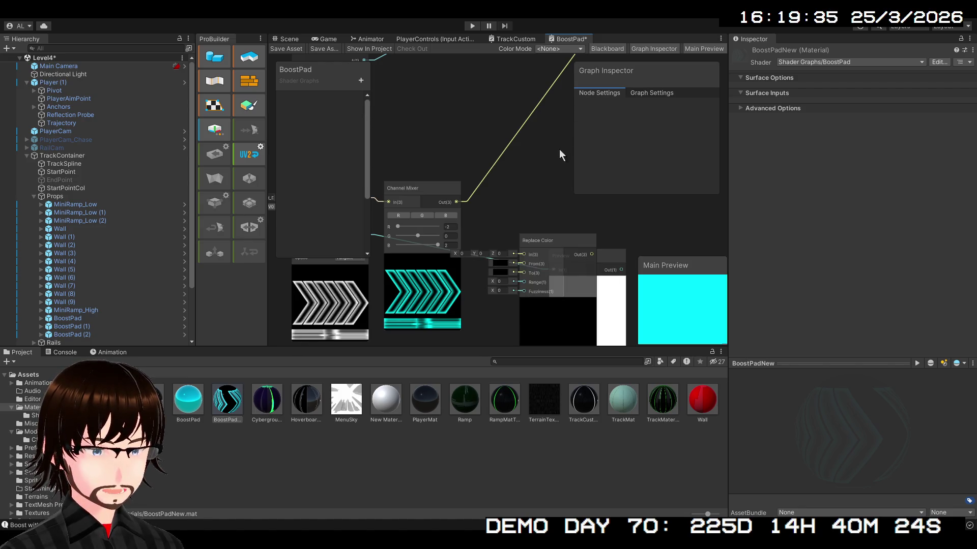
pyautogui.scroll(-3, 546, 231)
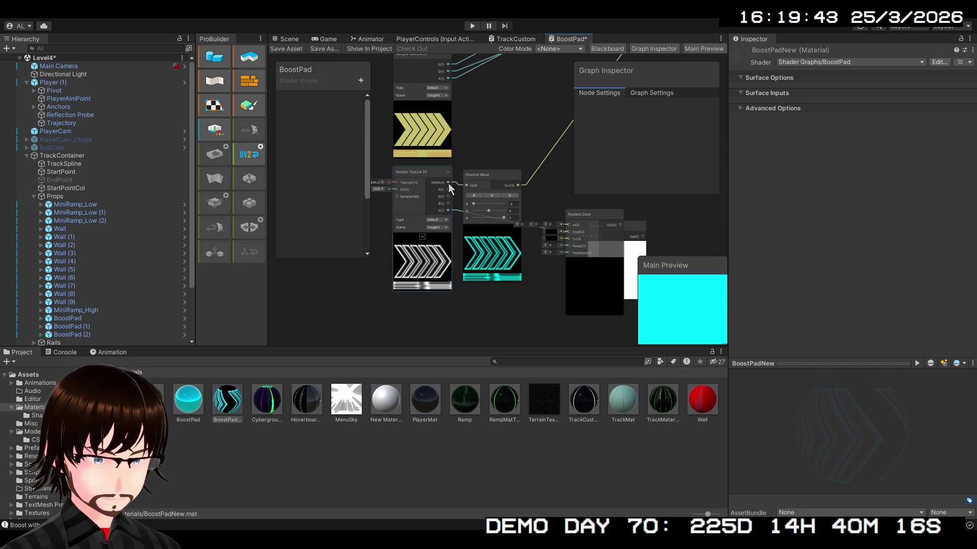
pyautogui.moveTo(447, 182); pyautogui.dragTo(563, 228)
pyautogui.scroll(5, 548, 287)
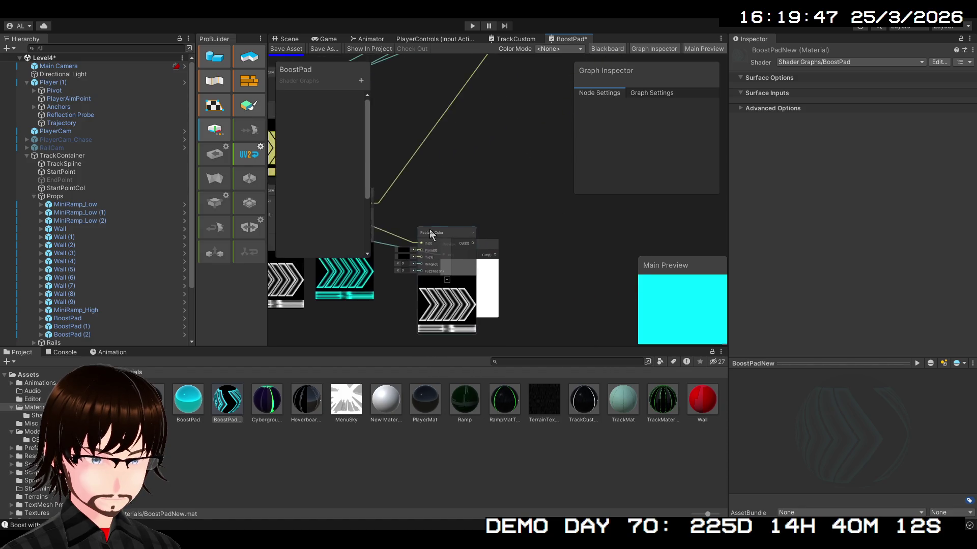
# Delete the trial Preview and Replace Color nodes.
pyautogui.press('Delete')
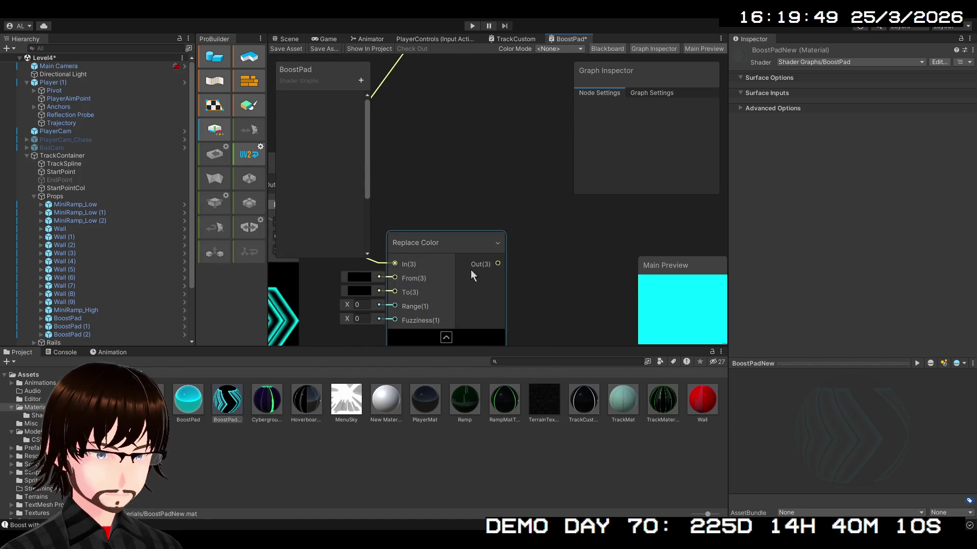
pyautogui.moveTo(471, 270); pyautogui.dragTo(517, 204)
pyautogui.click(517, 203)
pyautogui.scroll(-1, 521, 185)
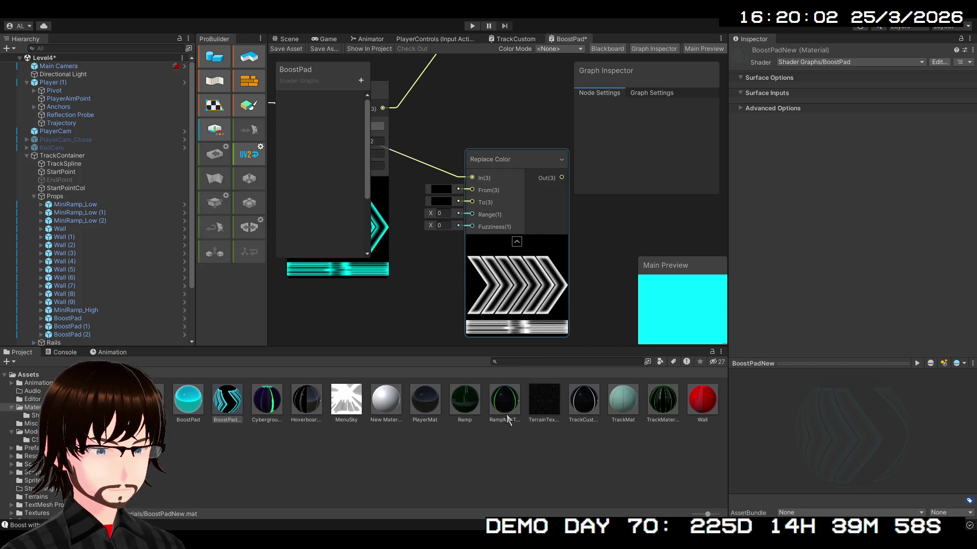
pyautogui.scroll(3, 509, 256)
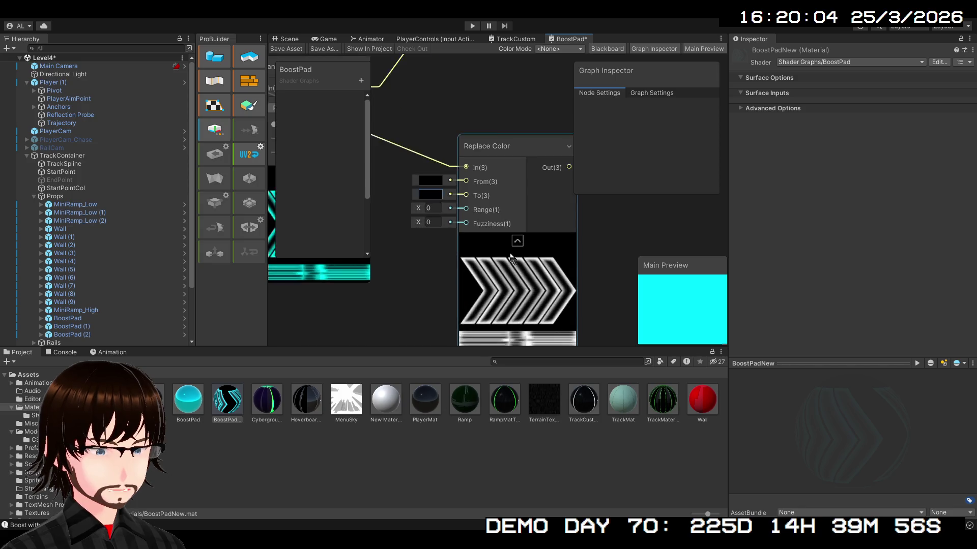
pyautogui.scroll(-3, 508, 259)
pyautogui.click(500, 179)
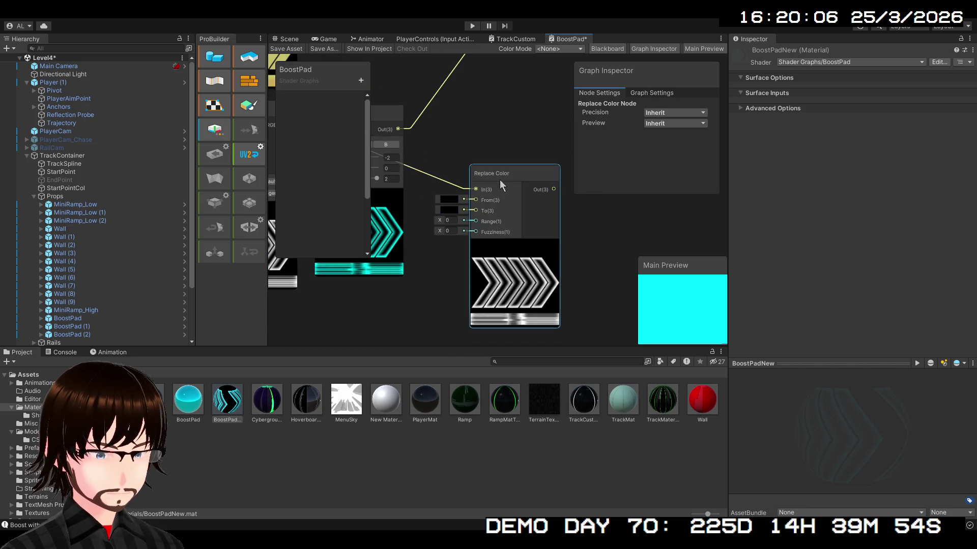
pyautogui.press('Delete')
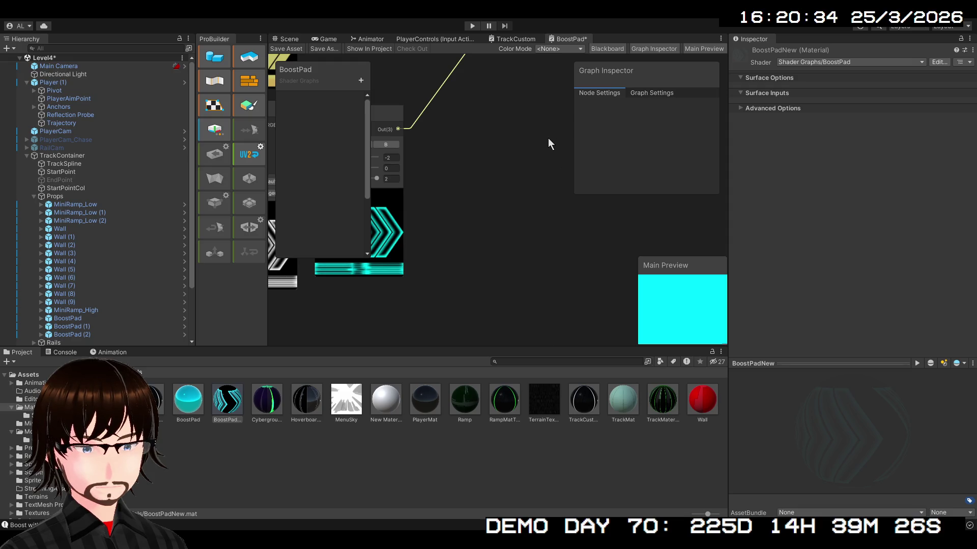
# Paste a trial Channel Mixer node, move it up-left, then delete it.
pyautogui.hotkey('ctrl', 'v')
pyautogui.moveTo(537, 187); pyautogui.dragTo(505, 134)
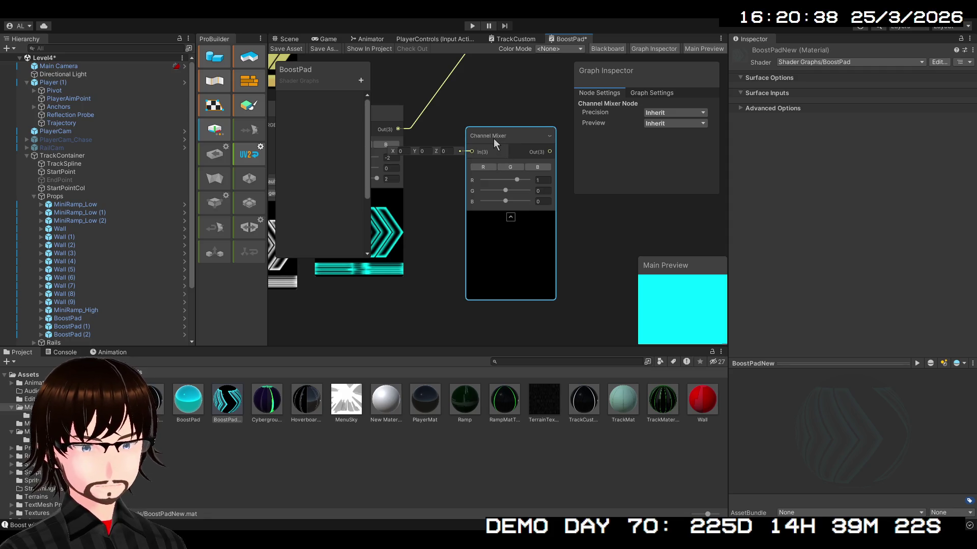
pyautogui.press('Delete')
pyautogui.scroll(-3, 474, 169)
pyautogui.moveTo(545, 259)
pyautogui.mouseDown()
pyautogui.moveTo(532, 336)
pyautogui.moveTo(474, 457)
pyautogui.moveTo(462, 460)
pyautogui.moveTo(464, 331)
pyautogui.moveTo(490, 443)
pyautogui.moveTo(466, 522)
pyautogui.moveTo(408, 475)
pyautogui.moveTo(471, 503)
pyautogui.moveTo(556, 487)
pyautogui.moveTo(477, 469)
pyautogui.mouseUp()
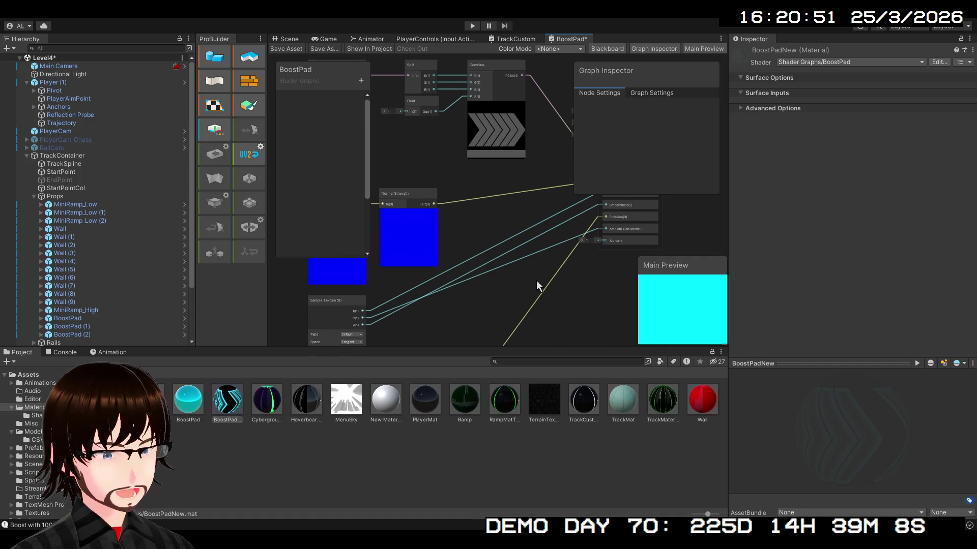
# Browse to Assets > Textures > Speedpad and select the Speedpad_AO texture.
pyautogui.click(28, 374)
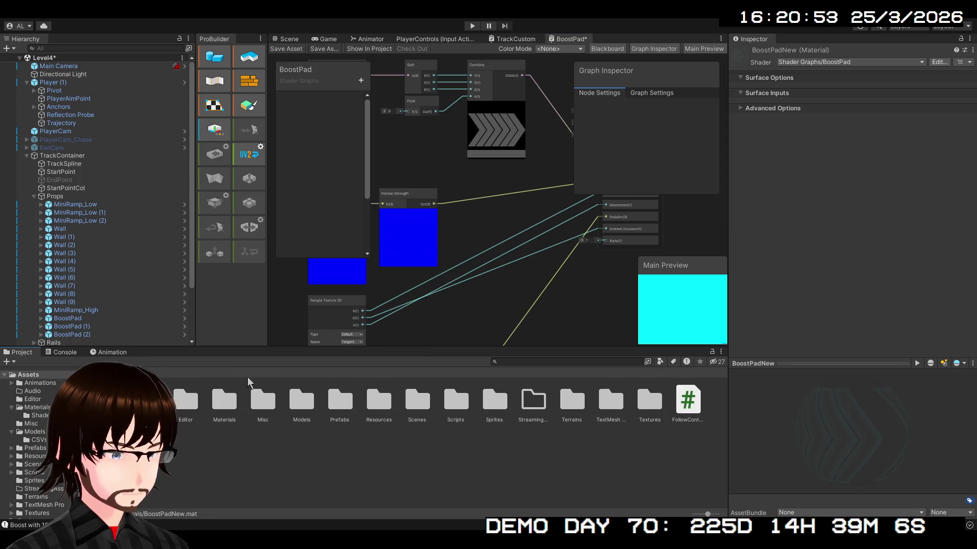
pyautogui.click(641, 407)
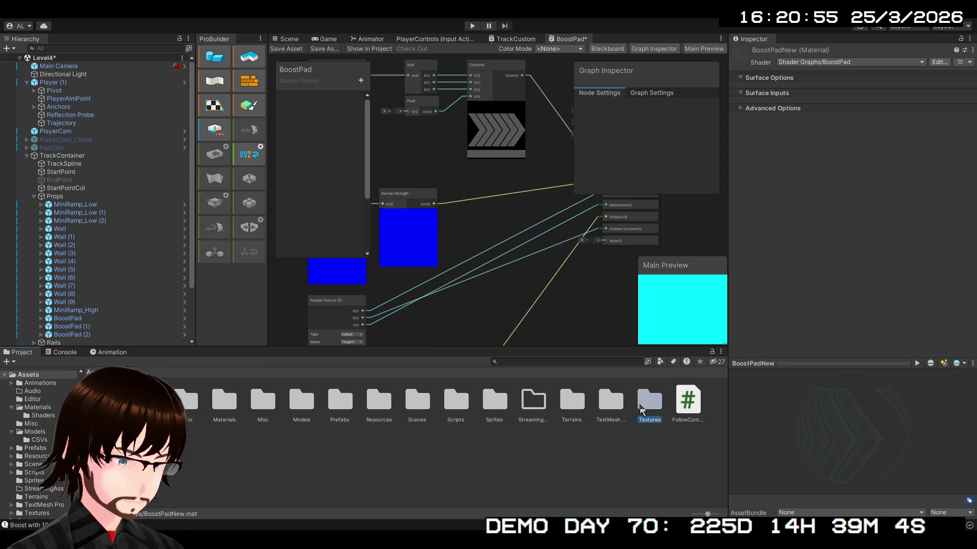
pyautogui.doubleClick(641, 404)
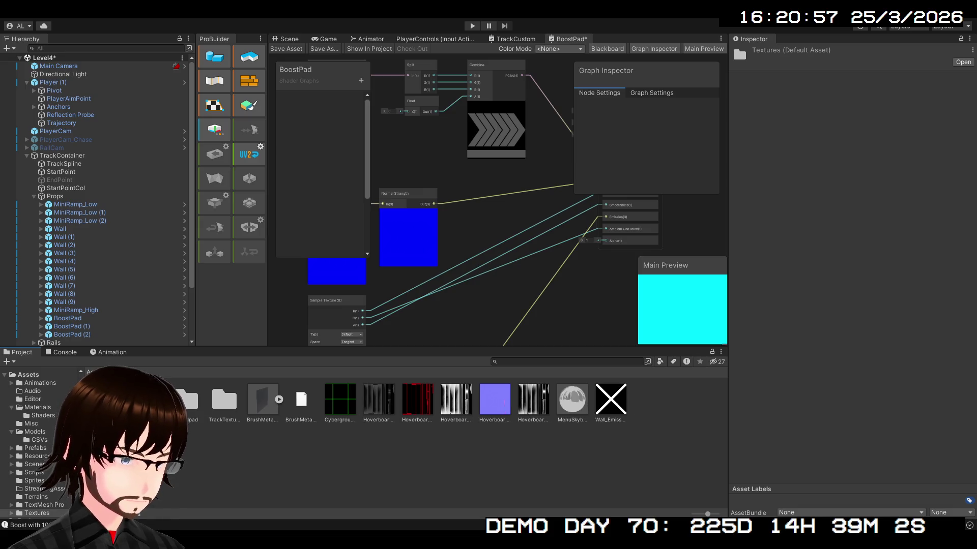
pyautogui.doubleClick(187, 399)
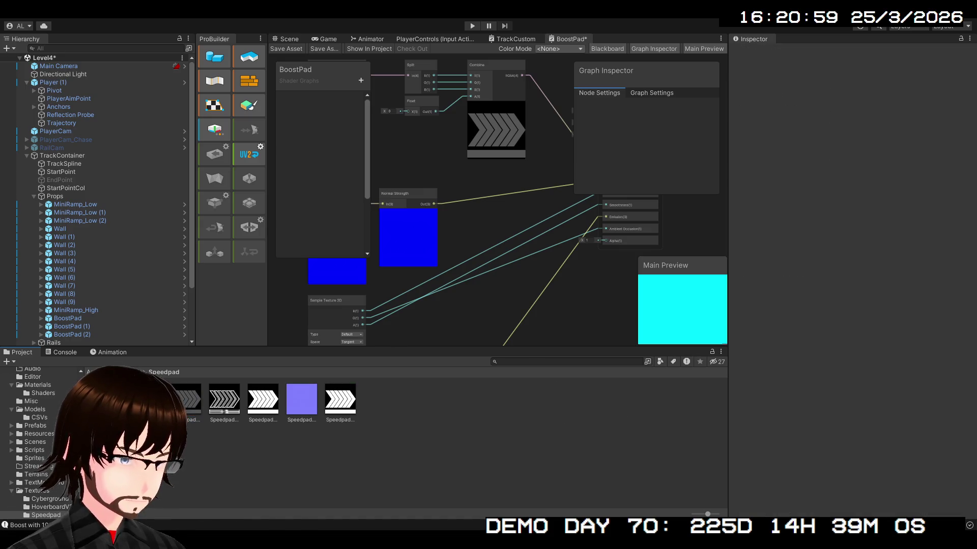
pyautogui.click(187, 400)
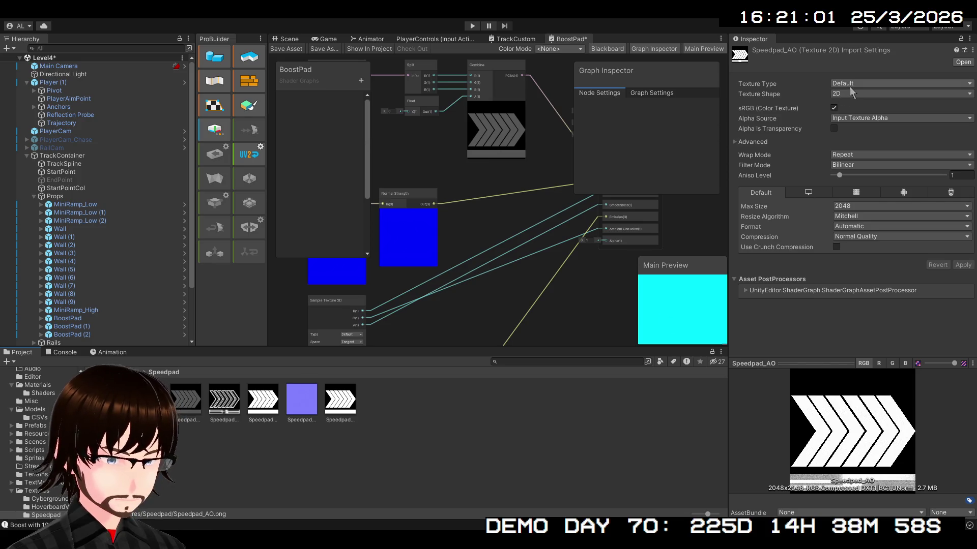
# On Speedpad_AO, trial alpha source None, restore Input Texture Alpha, then apply Alpha Is Transparency.
pyautogui.click(813, 83)
pyautogui.click(797, 118)
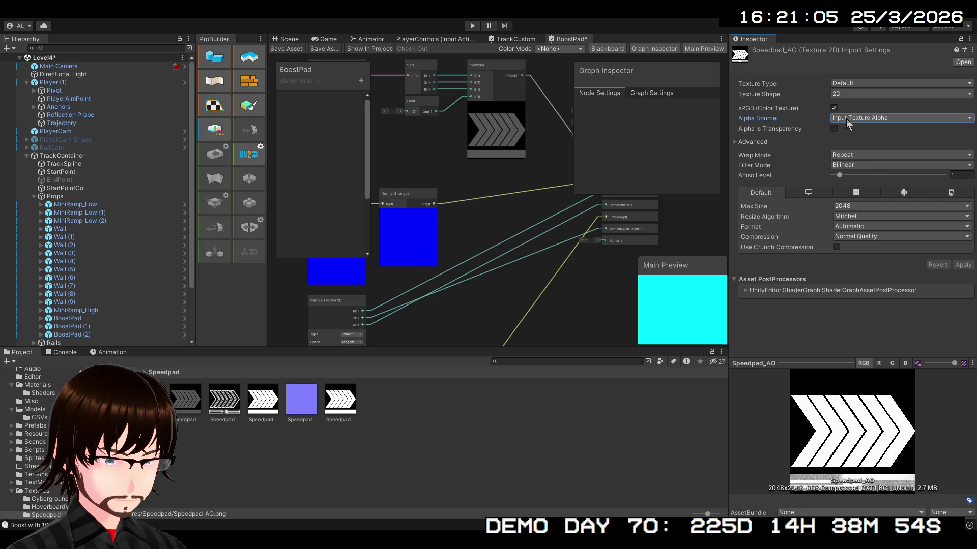
pyautogui.press('Up')
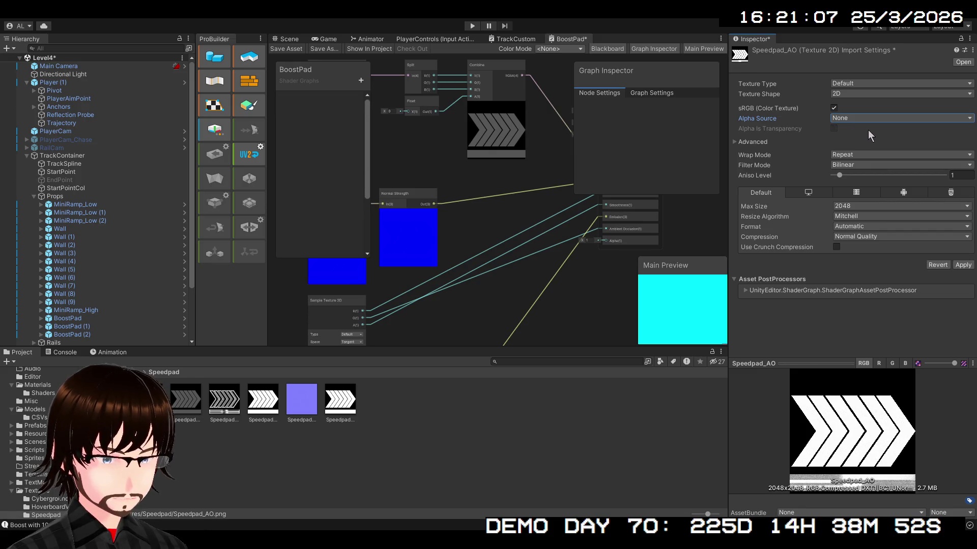
pyautogui.click(963, 266)
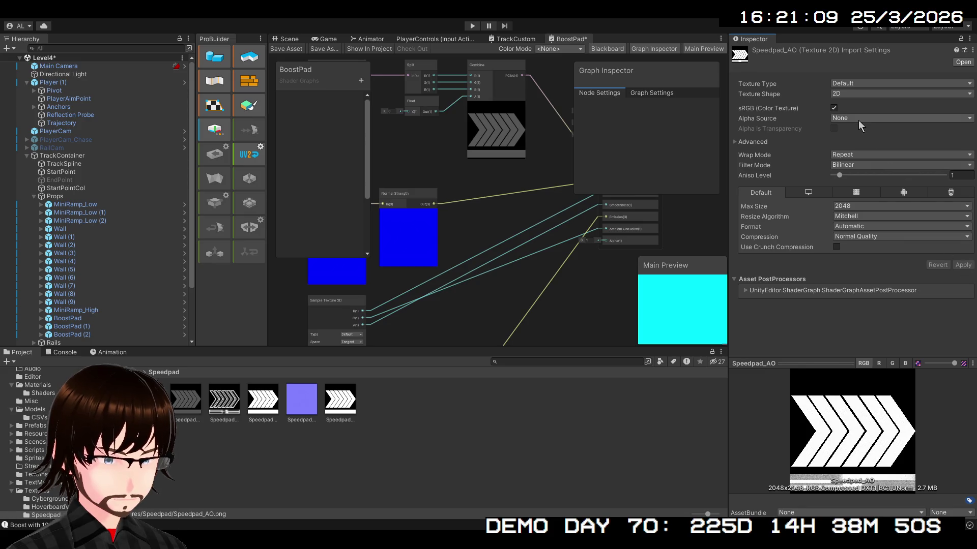
pyautogui.click(859, 120)
pyautogui.click(860, 138)
pyautogui.click(964, 265)
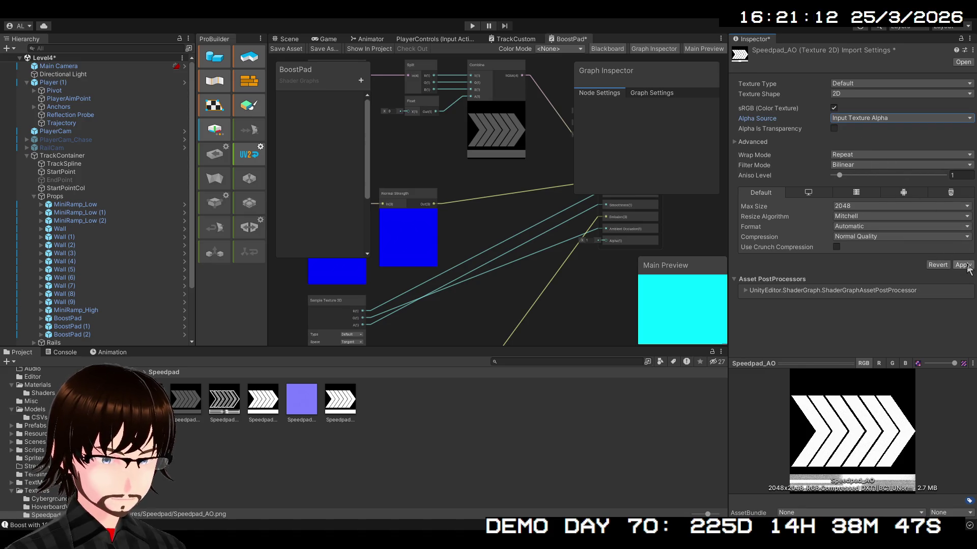
pyautogui.click(833, 129)
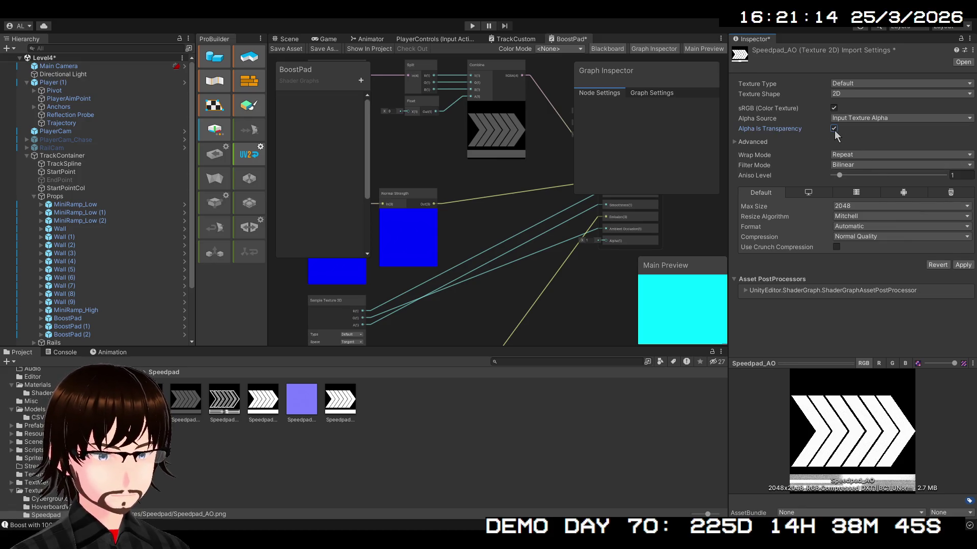
pyautogui.click(963, 265)
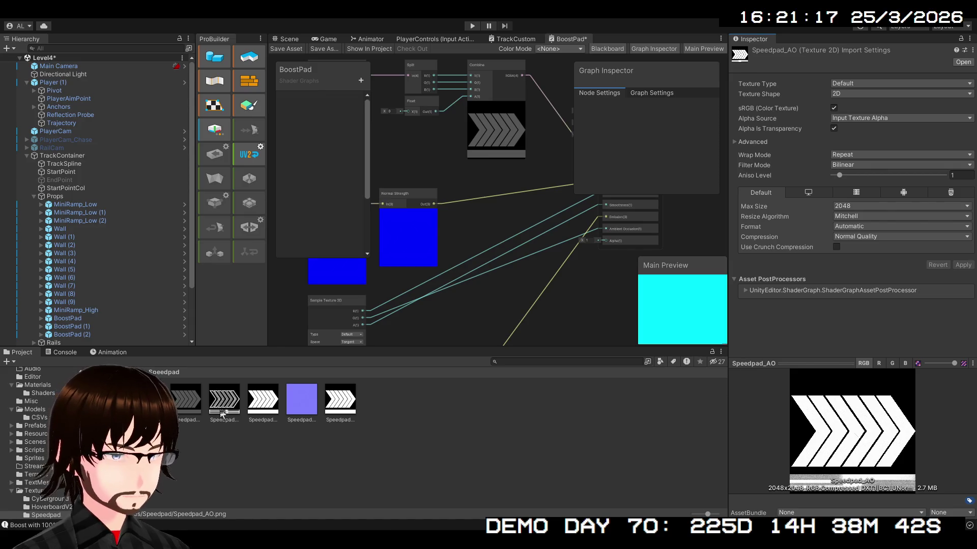
# Apply Alpha Is Transparency to Speedpad_Emission and Speedpad_Diffuse, then reselect Speedpad_Emission.
pyautogui.click(222, 401)
pyautogui.click(834, 128)
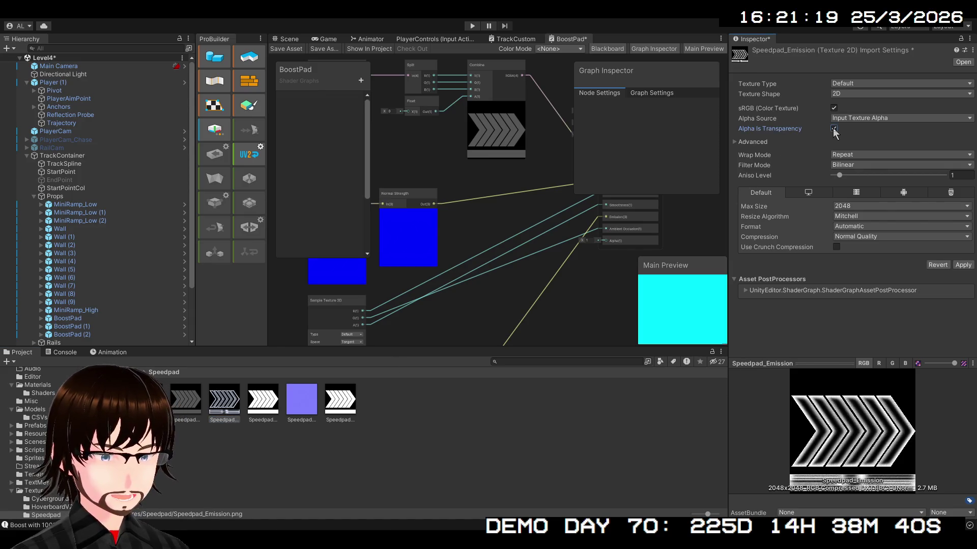
pyautogui.click(957, 268)
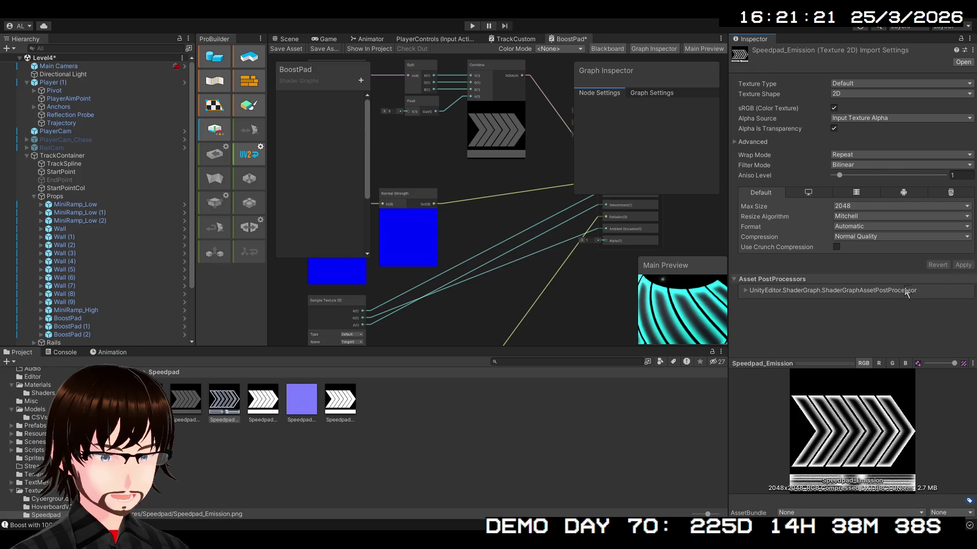
pyautogui.click(260, 404)
pyautogui.click(189, 399)
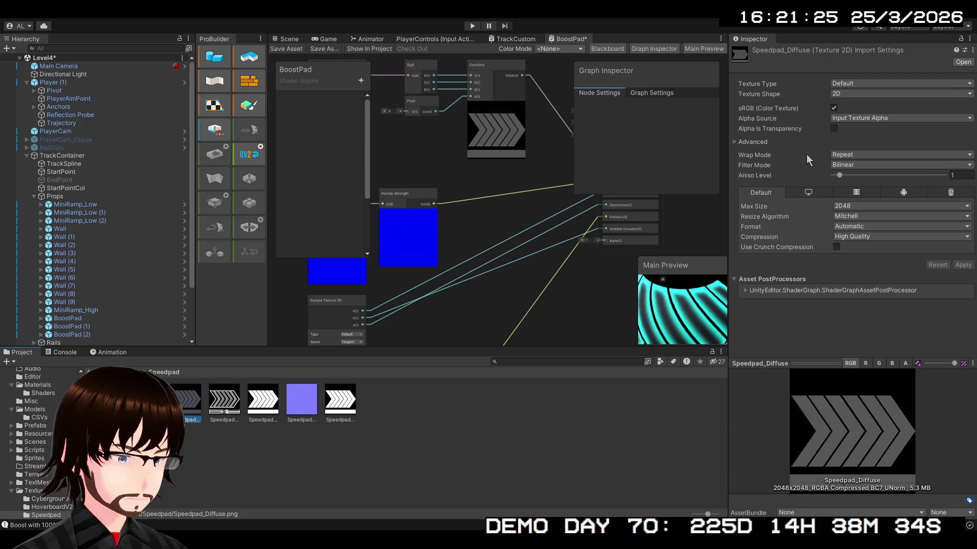
pyautogui.click(833, 129)
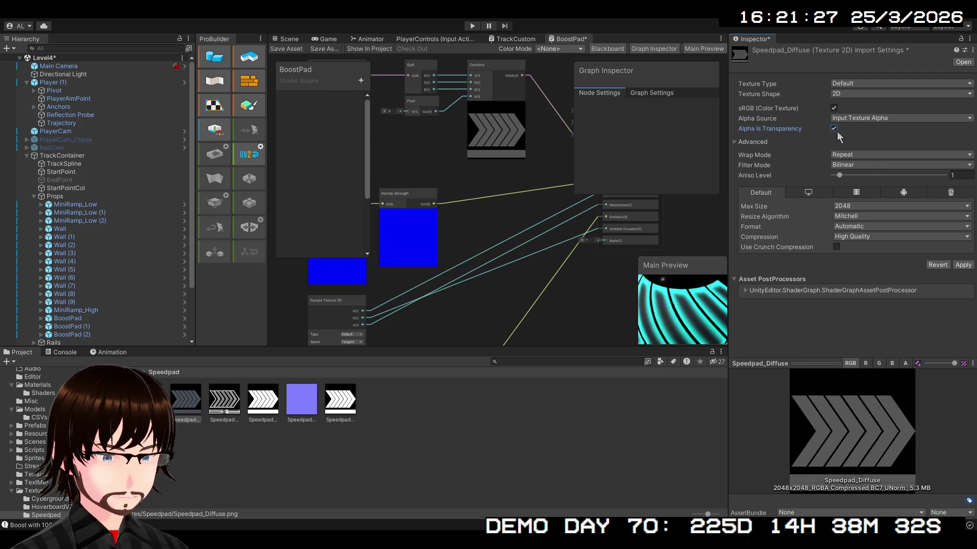
pyautogui.click(962, 265)
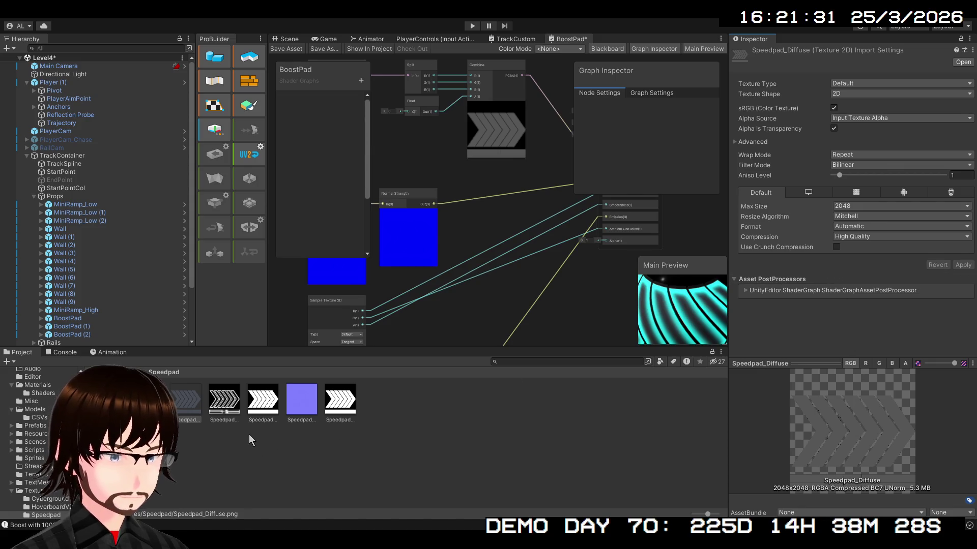
pyautogui.click(224, 407)
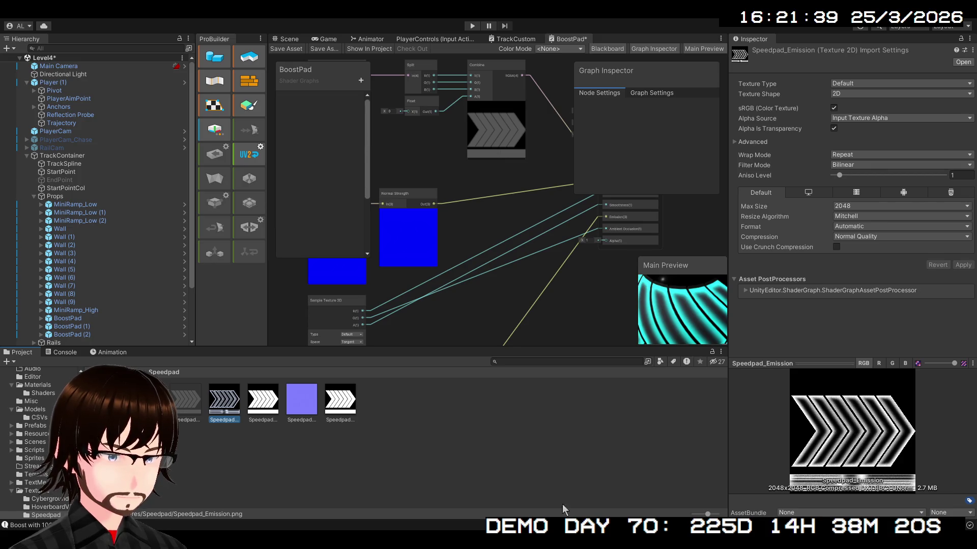
pyautogui.scroll(-3, 489, 272)
# Select the Sample Texture 2D node at the top of the shader graph.
pyautogui.moveTo(489, 305); pyautogui.dragTo(542, 306)
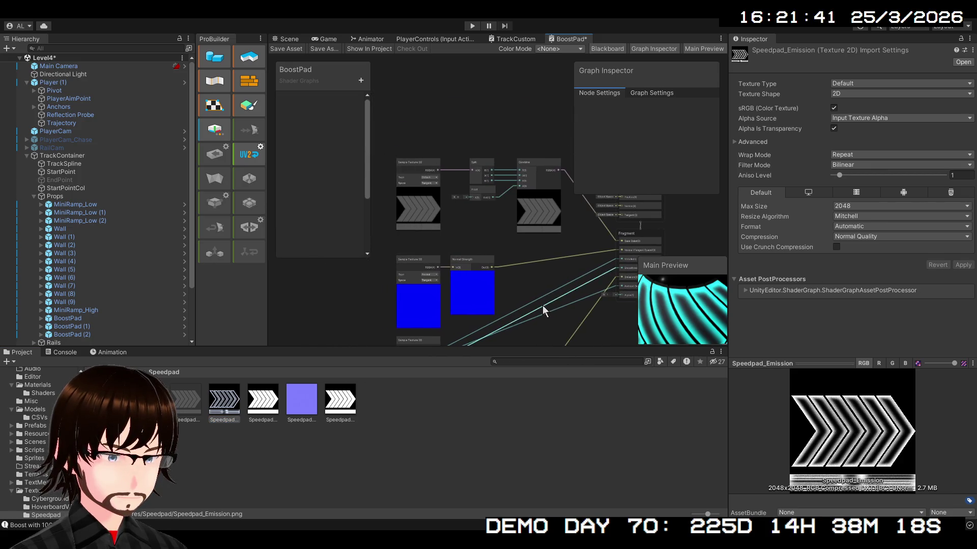
pyautogui.scroll(1, 419, 164)
pyautogui.click(419, 163)
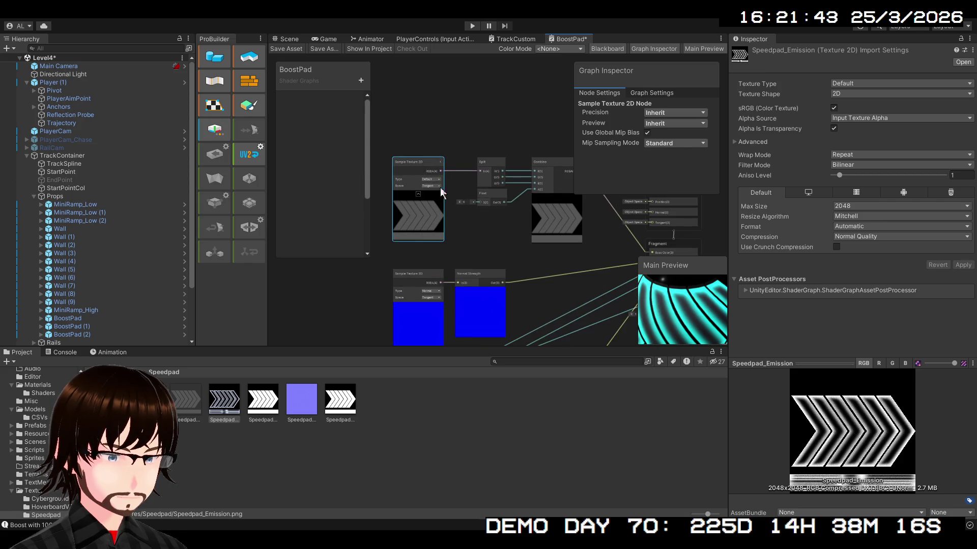
pyautogui.scroll(2, 458, 209)
pyautogui.scroll(1, 426, 198)
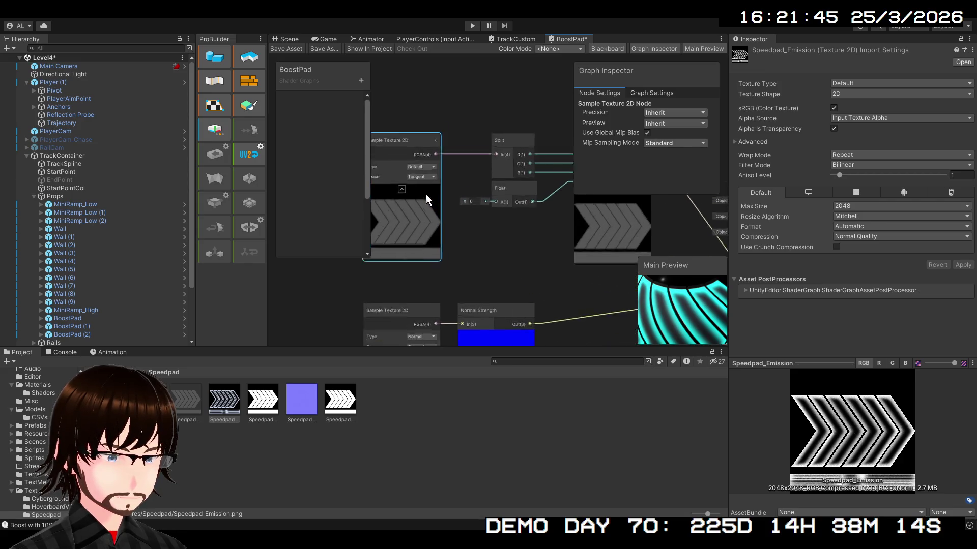
pyautogui.scroll(1, 425, 194)
pyautogui.scroll(-1, 428, 197)
# Pan across the Split, Float, Combine and Channel Mixer nodes back to the chevron texture node.
pyautogui.moveTo(526, 291)
pyautogui.mouseDown()
pyautogui.moveTo(456, 292)
pyautogui.moveTo(431, 261)
pyautogui.moveTo(444, 220)
pyautogui.moveTo(477, 224)
pyautogui.mouseUp()
pyautogui.scroll(-2, 456, 291)
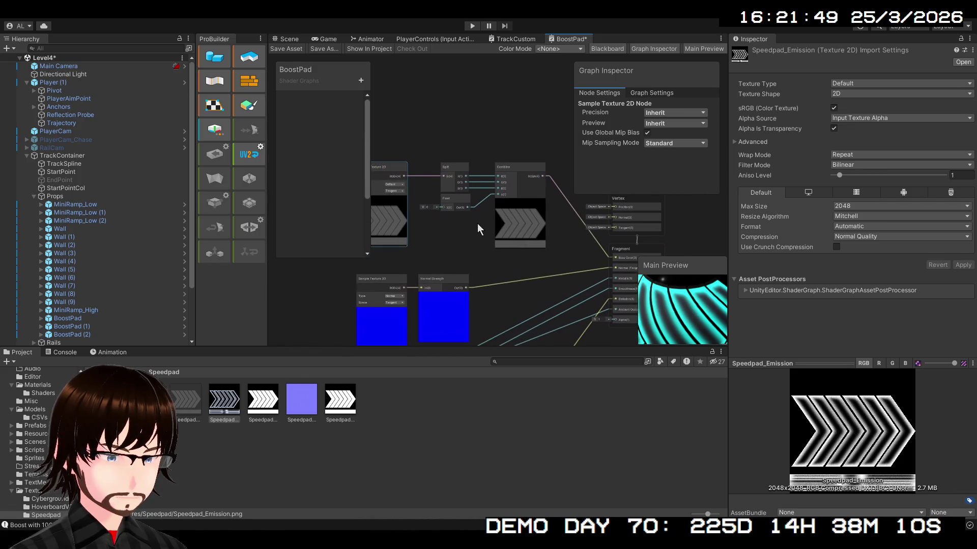
pyautogui.scroll(1, 477, 224)
pyautogui.scroll(1, 514, 261)
pyautogui.scroll(1, 517, 276)
pyautogui.moveTo(518, 277); pyautogui.dragTo(459, 261)
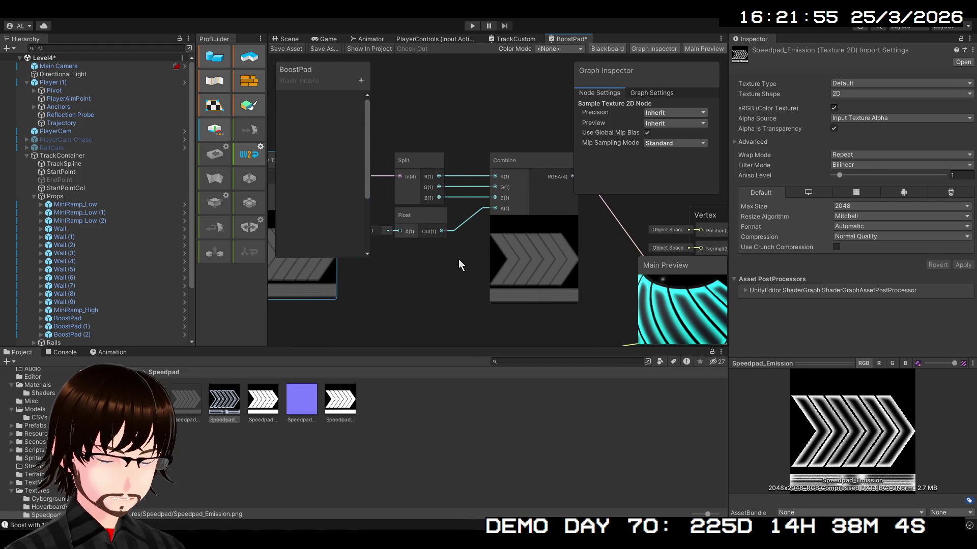
pyautogui.scroll(-2, 459, 259)
pyautogui.scroll(-1, 537, 233)
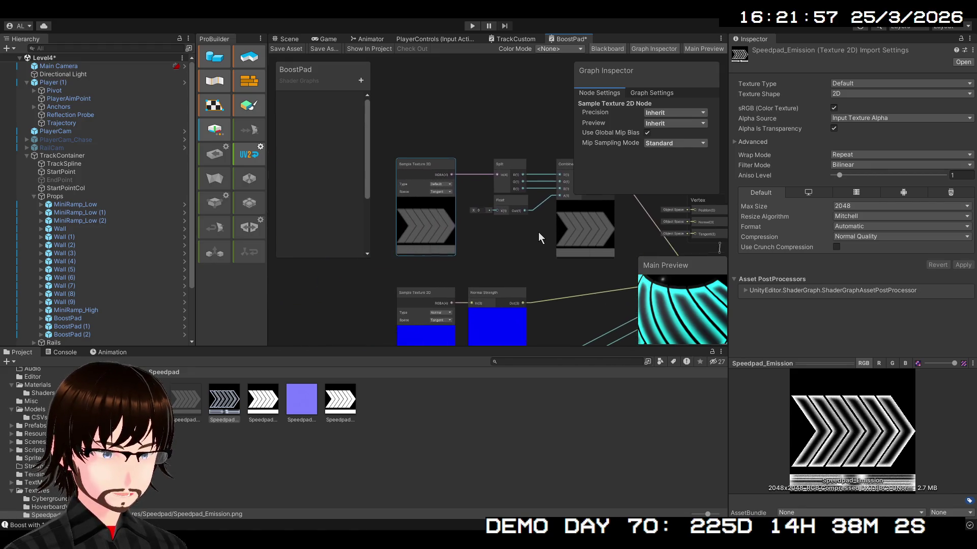
pyautogui.moveTo(548, 270)
pyautogui.mouseDown()
pyautogui.moveTo(479, 72)
pyautogui.moveTo(509, 2)
pyautogui.mouseUp()
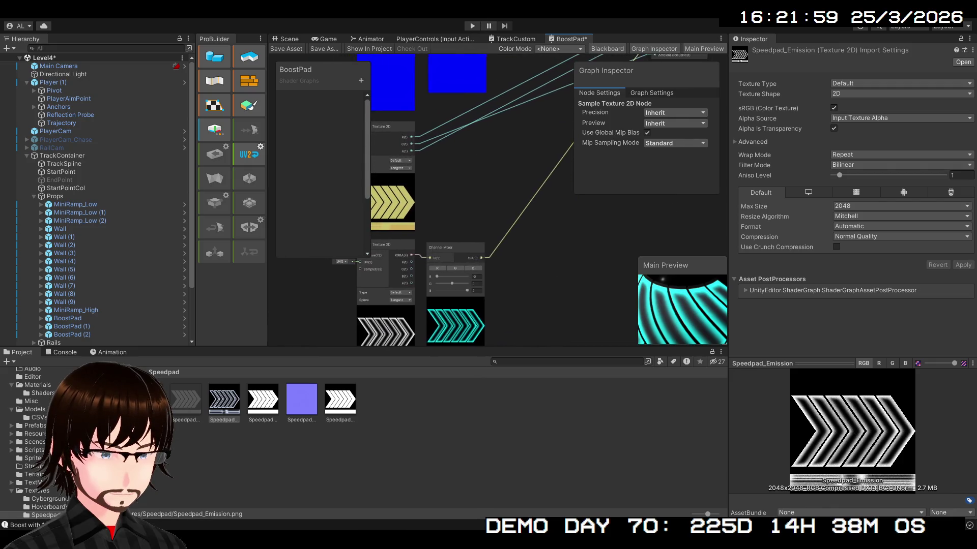
pyautogui.scroll(2, 532, 51)
pyautogui.moveTo(532, 51); pyautogui.dragTo(551, 261)
# Expand the chevron Sample Texture 2D node and create a Preview node from its alpha output.
pyautogui.click(451, 238)
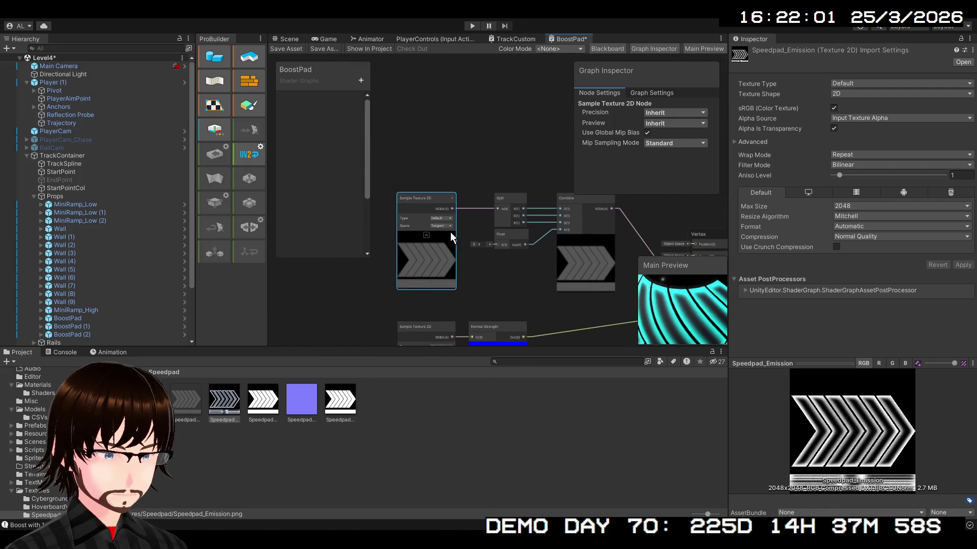
pyautogui.click(447, 197)
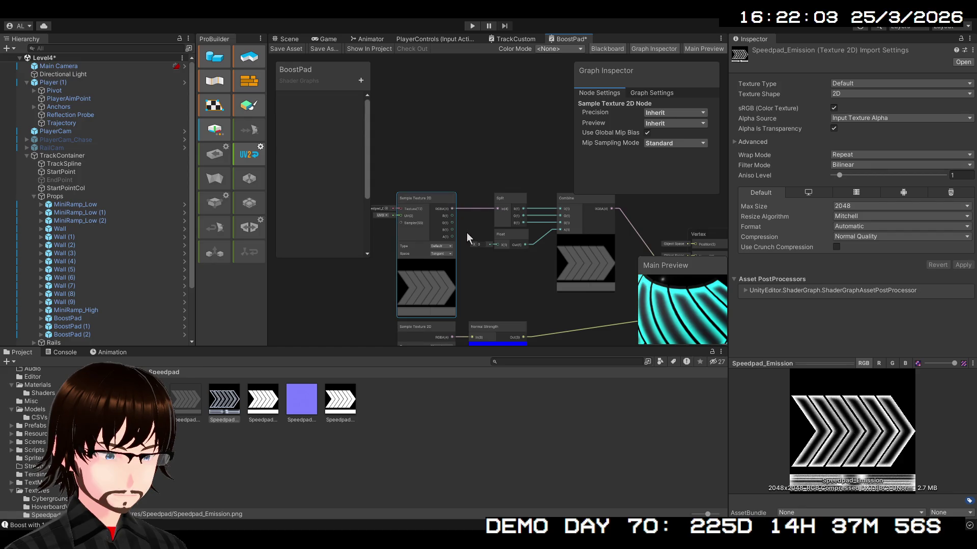
pyautogui.moveTo(450, 236)
pyautogui.mouseDown()
pyautogui.moveTo(511, 295)
pyautogui.moveTo(538, 288)
pyautogui.moveTo(537, 274)
pyautogui.mouseUp()
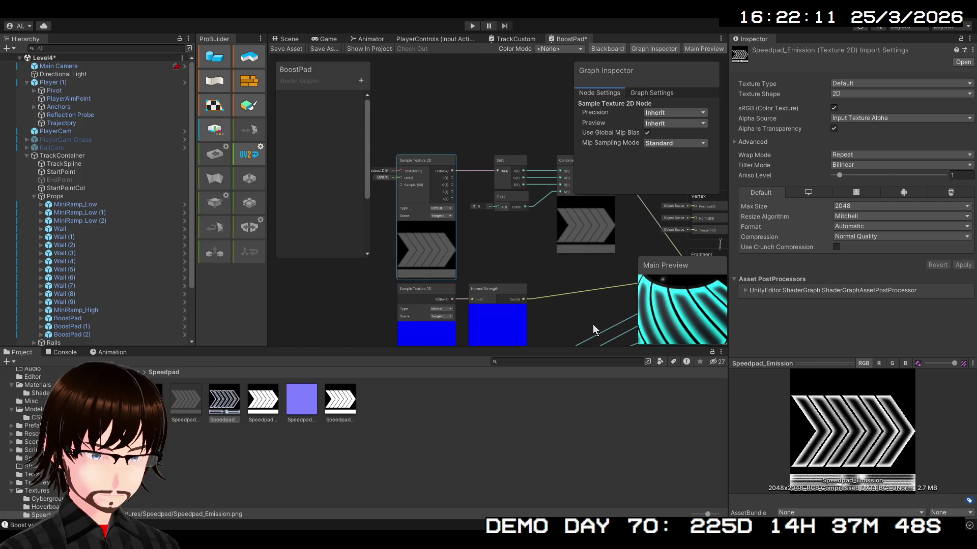
pyautogui.moveTo(583, 301)
pyautogui.mouseDown()
pyautogui.moveTo(546, 238)
pyautogui.moveTo(496, 216)
pyautogui.mouseUp()
# Connect the Preview node's Out to the Fragment Alpha input.
pyautogui.scroll(-1, 538, 246)
pyautogui.moveTo(538, 246); pyautogui.dragTo(537, 285)
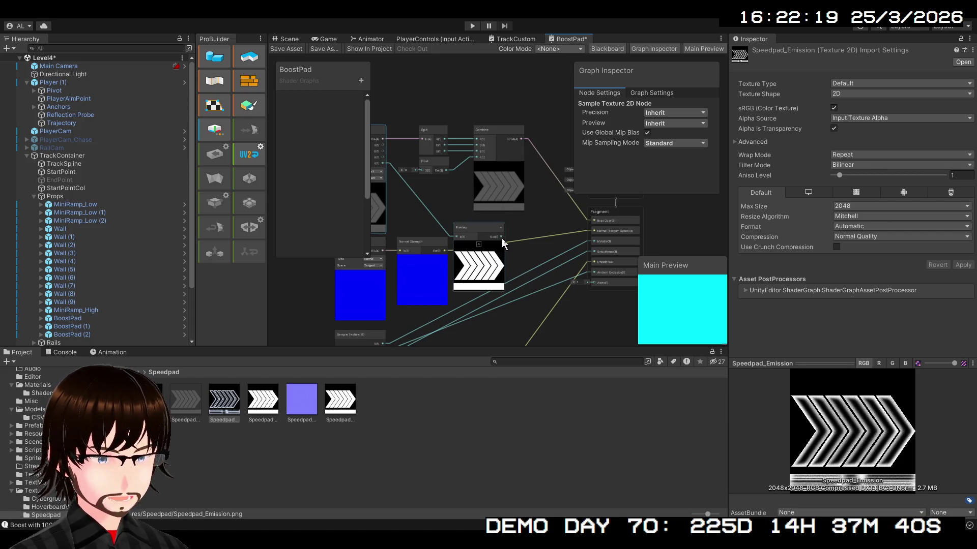
pyautogui.moveTo(502, 238)
pyautogui.mouseDown()
pyautogui.moveTo(570, 289)
pyautogui.moveTo(590, 284)
pyautogui.mouseUp()
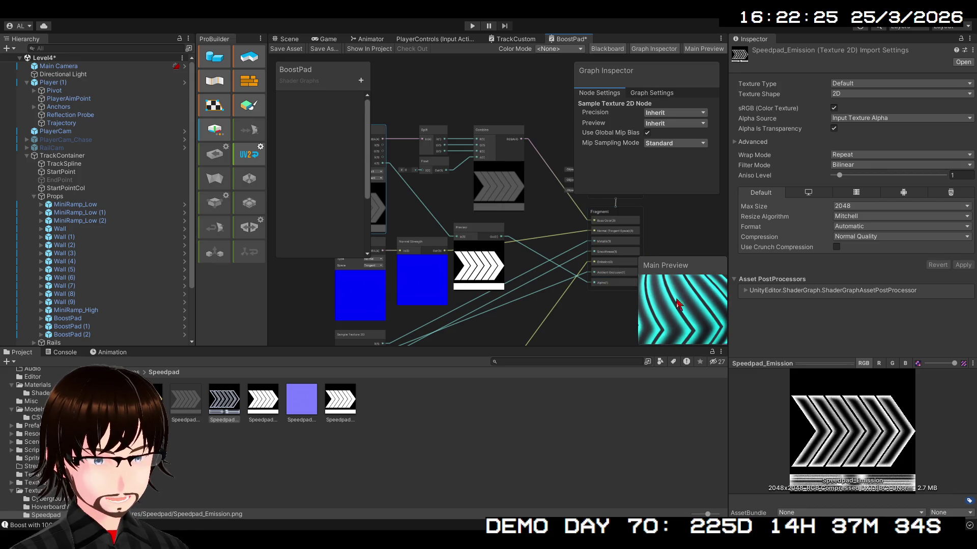
# Reposition the Preview node between the texture nodes and the Fragment stack.
pyautogui.scroll(4, 588, 307)
pyautogui.scroll(-4, 578, 307)
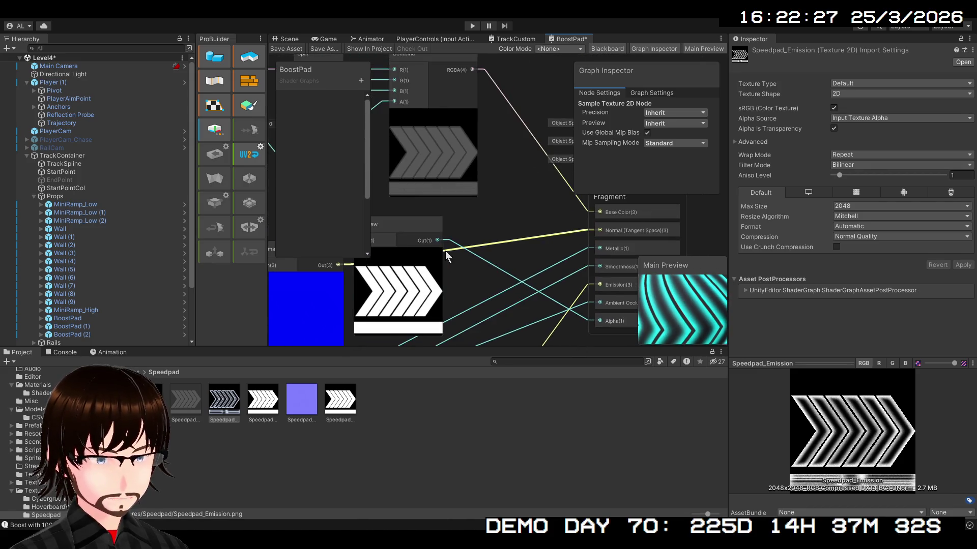
pyautogui.moveTo(486, 178)
pyautogui.mouseDown()
pyautogui.moveTo(465, 238)
pyautogui.moveTo(480, 315)
pyautogui.moveTo(535, 327)
pyautogui.moveTo(499, 258)
pyautogui.moveTo(516, 273)
pyautogui.mouseUp()
pyautogui.moveTo(525, 219)
pyautogui.mouseDown()
pyautogui.moveTo(501, 163)
pyautogui.moveTo(606, 226)
pyautogui.moveTo(597, 291)
pyautogui.moveTo(542, 128)
pyautogui.moveTo(497, 181)
pyautogui.moveTo(560, 221)
pyautogui.mouseUp()
pyautogui.click(466, 253)
pyautogui.moveTo(466, 253); pyautogui.dragTo(367, 289)
pyautogui.moveTo(454, 269); pyautogui.dragTo(368, 271)
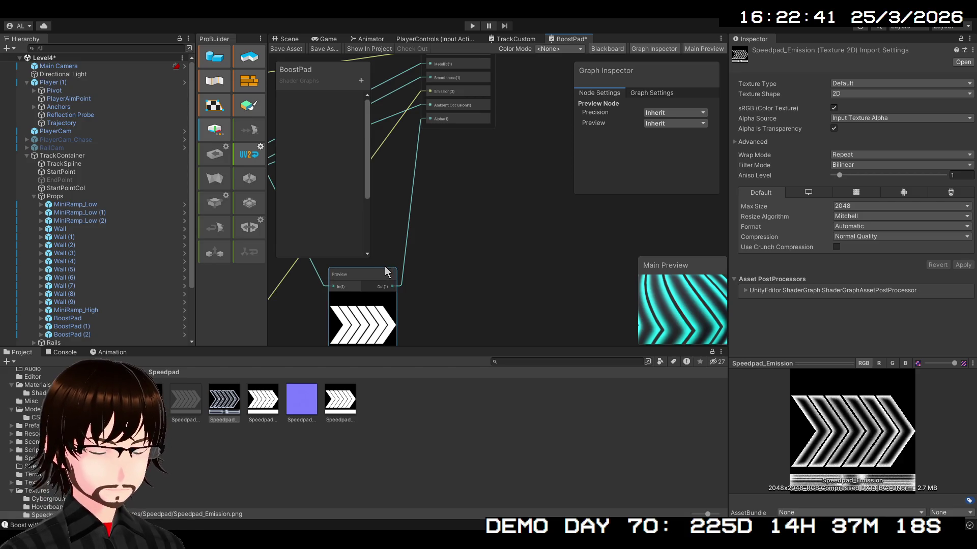
pyautogui.scroll(-2, 413, 230)
pyautogui.moveTo(413, 230); pyautogui.dragTo(568, 275)
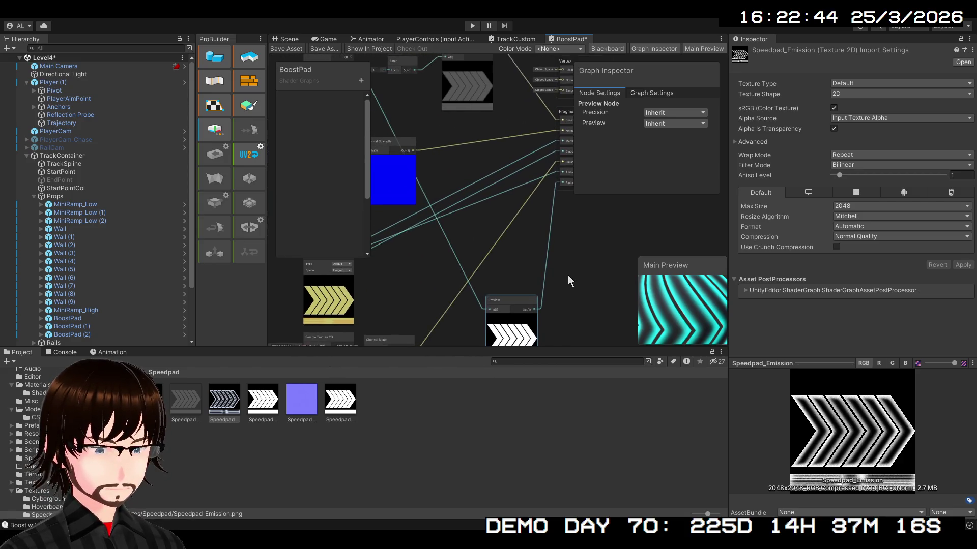
# Delete the Preview node, discard a trial Gradient node, and add a Subtract node.
pyautogui.press('Delete')
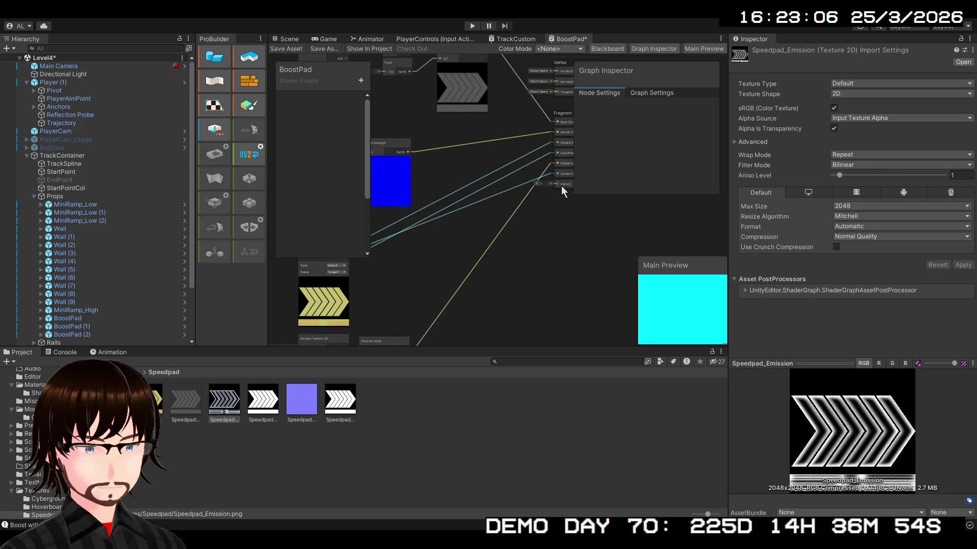
pyautogui.hotkey('ctrl', 'v')
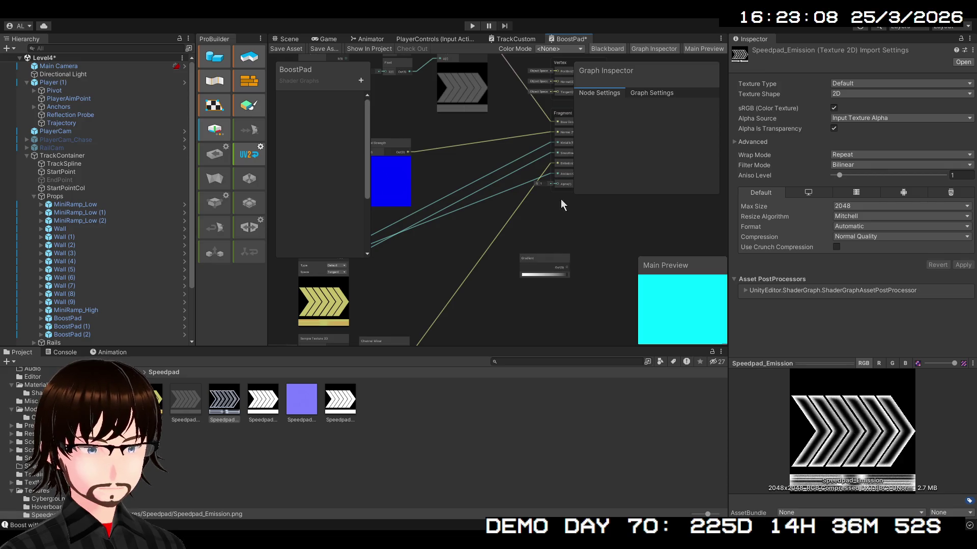
pyautogui.scroll(3, 547, 260)
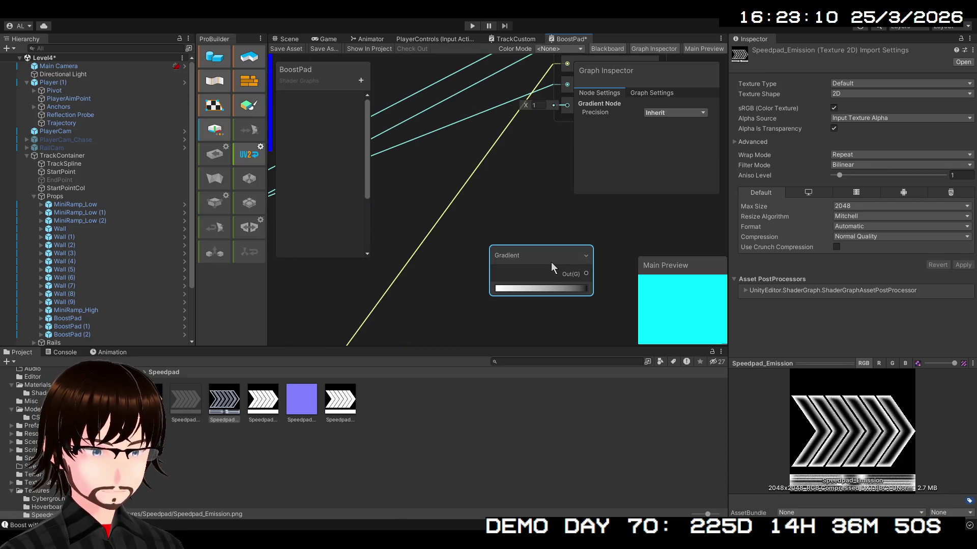
pyautogui.press('Delete')
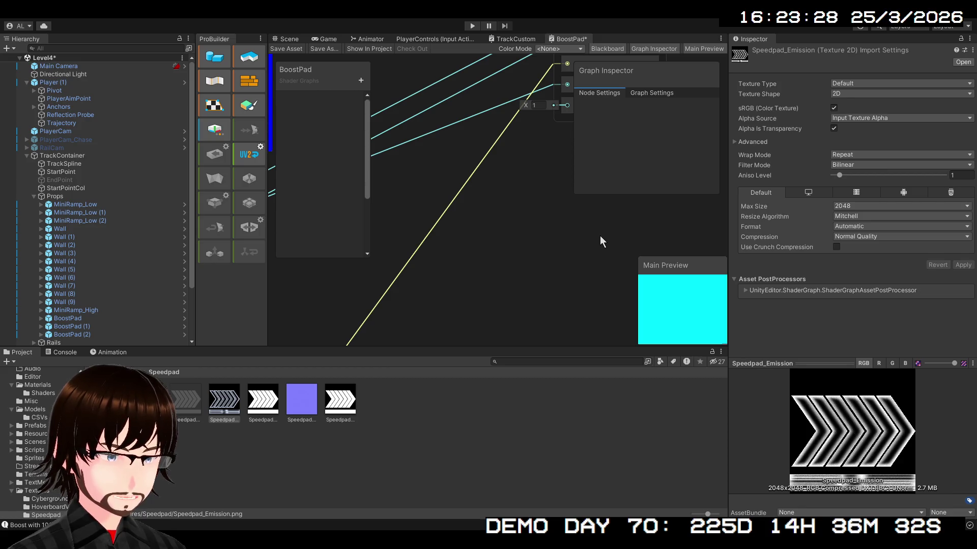
pyautogui.hotkey('ctrl', 'v')
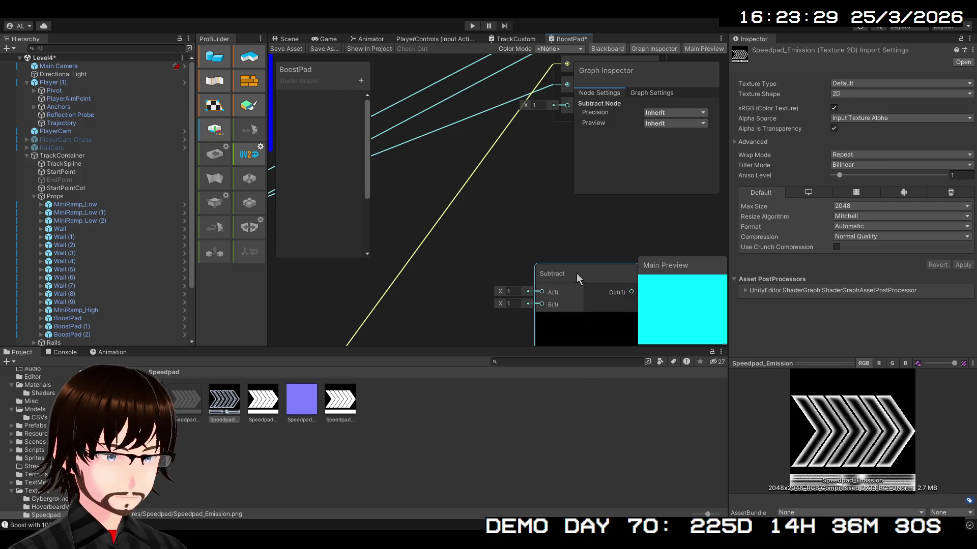
# Feed the texture alpha into Subtract A, scrub its B value, then wire in the lower texture's red channel.
pyautogui.scroll(-5, 525, 226)
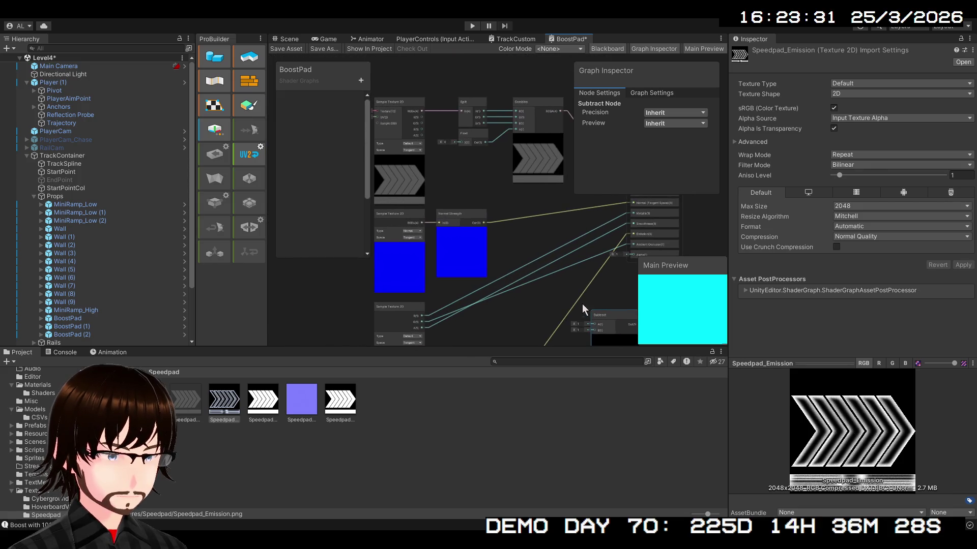
pyautogui.moveTo(496, 242)
pyautogui.mouseDown()
pyautogui.moveTo(546, 310)
pyautogui.moveTo(565, 252)
pyautogui.moveTo(589, 259)
pyautogui.moveTo(473, 186)
pyautogui.moveTo(399, 207)
pyautogui.mouseUp()
pyautogui.scroll(3, 600, 251)
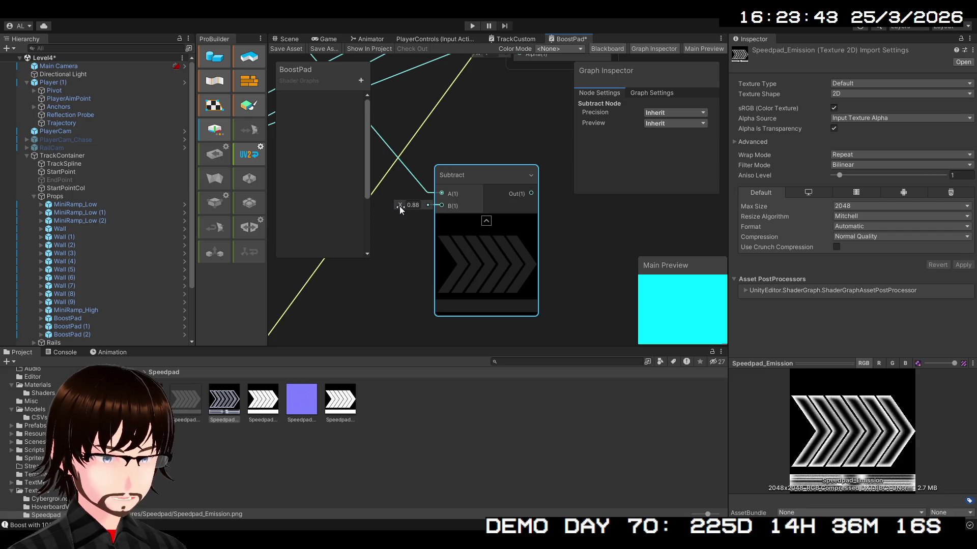
pyautogui.moveTo(491, 173)
pyautogui.mouseDown()
pyautogui.moveTo(410, 243)
pyautogui.moveTo(452, 260)
pyautogui.moveTo(433, 124)
pyautogui.mouseUp()
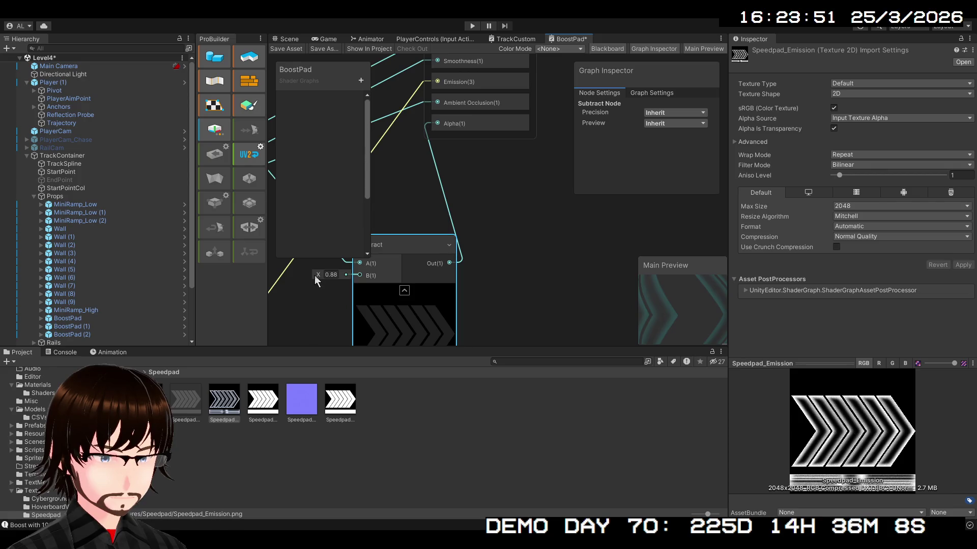
pyautogui.moveTo(319, 276)
pyautogui.mouseDown()
pyautogui.moveTo(530, 310)
pyautogui.moveTo(563, 191)
pyautogui.moveTo(569, 112)
pyautogui.moveTo(601, 148)
pyautogui.moveTo(572, 156)
pyautogui.moveTo(560, 181)
pyautogui.mouseUp()
pyautogui.scroll(-2, 514, 310)
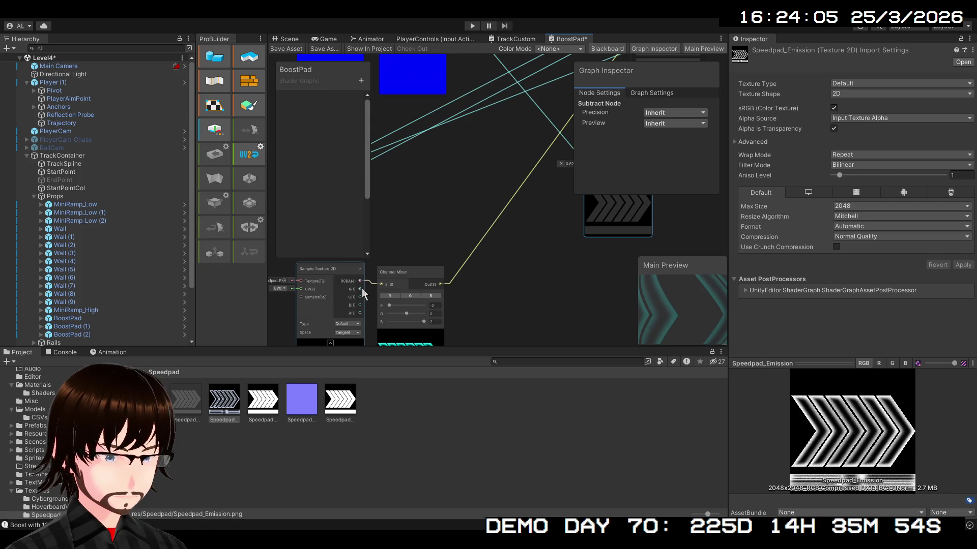
pyautogui.moveTo(360, 288)
pyautogui.mouseDown()
pyautogui.moveTo(512, 213)
pyautogui.moveTo(642, 181)
pyautogui.moveTo(657, 166)
pyautogui.moveTo(449, 165)
pyautogui.mouseUp()
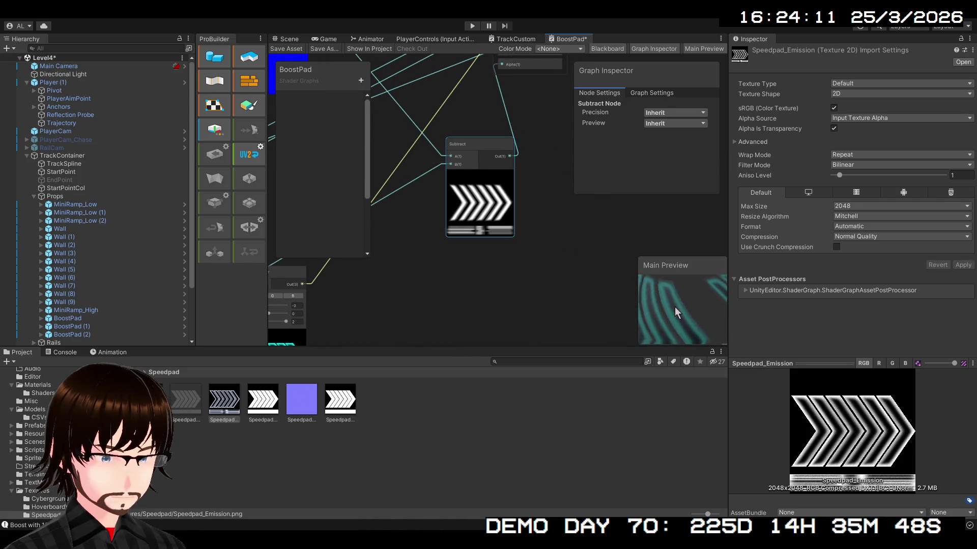
# Nudge the Subtract node slightly left near the Channel Mixer and deselect it.
pyautogui.scroll(3, 565, 237)
pyautogui.moveTo(564, 236); pyautogui.dragTo(584, 306)
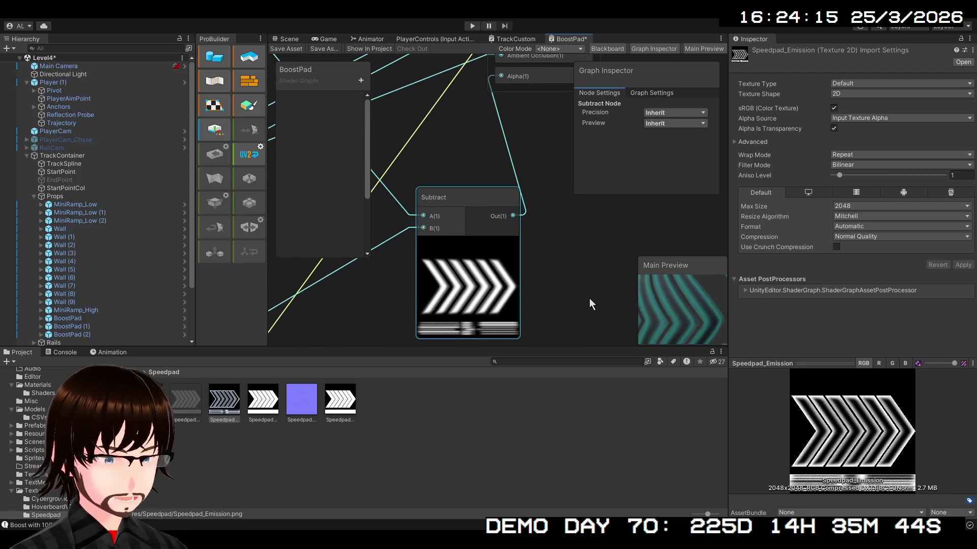
pyautogui.scroll(-3, 589, 298)
pyautogui.moveTo(439, 321)
pyautogui.mouseDown()
pyautogui.moveTo(469, 243)
pyautogui.moveTo(436, 285)
pyautogui.mouseUp()
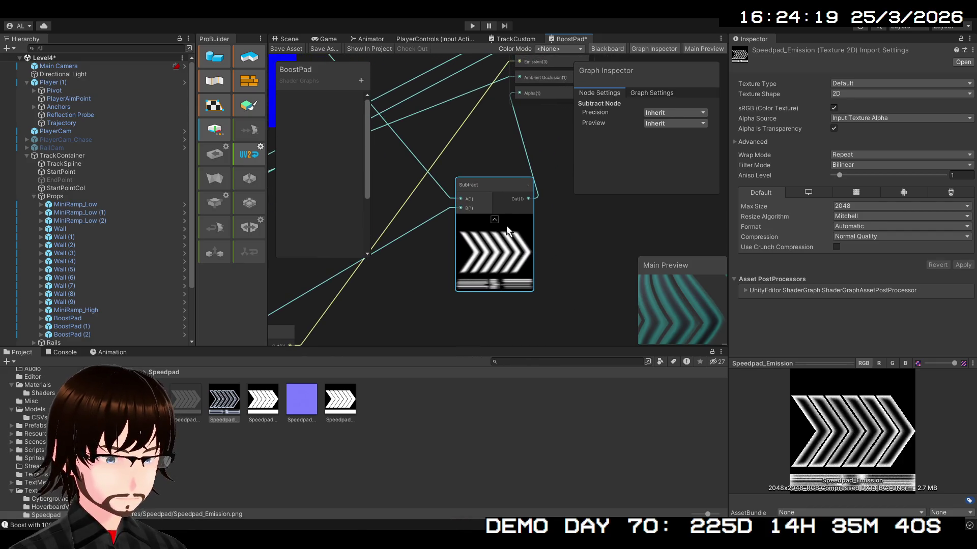
pyautogui.moveTo(490, 181); pyautogui.dragTo(470, 189)
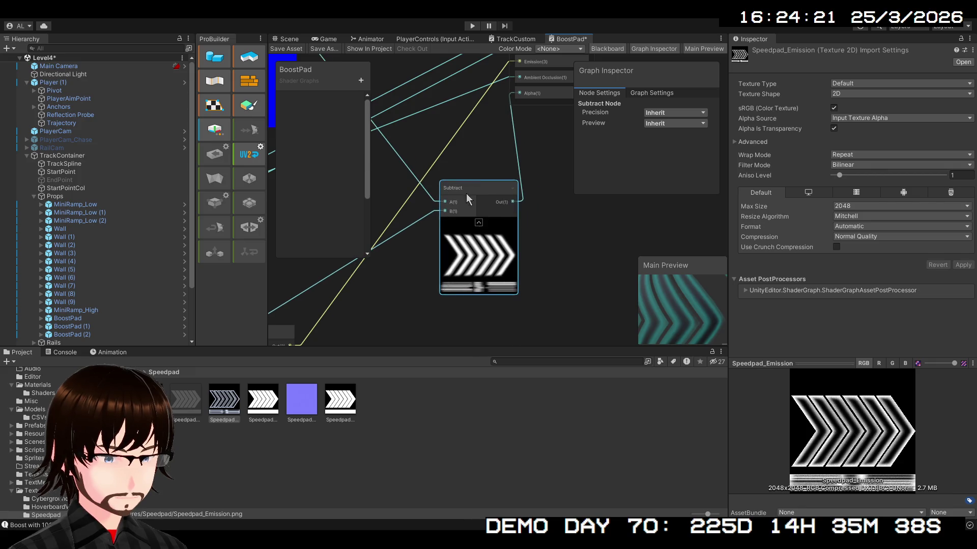
pyautogui.scroll(-3, 479, 250)
pyautogui.click(488, 249)
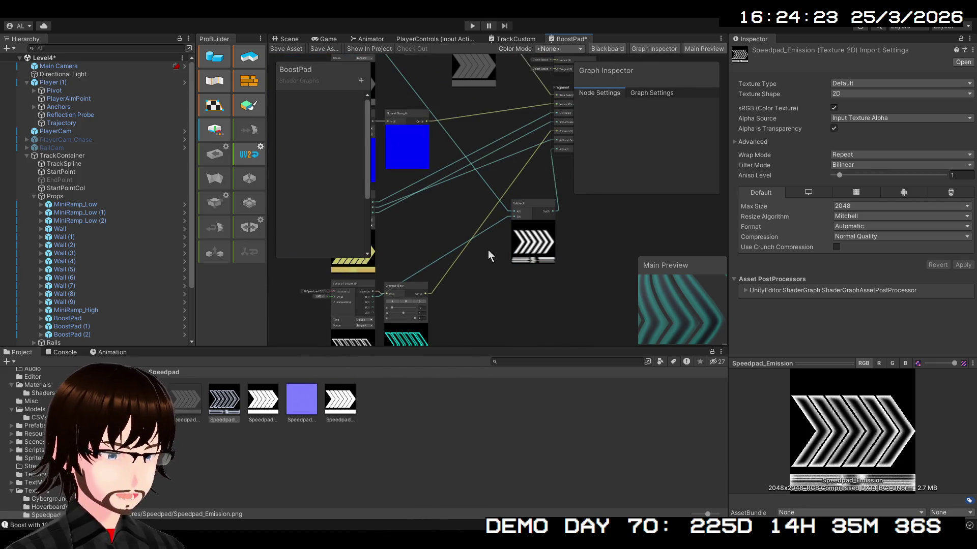
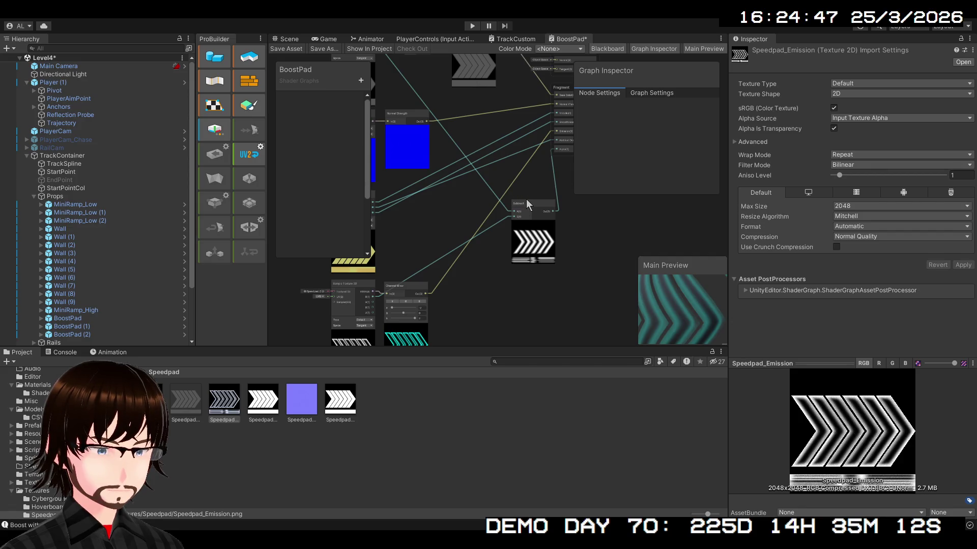
# Add a Multiply node and wire the Sample Texture 2D R channel into its A input.
pyautogui.hotkey('ctrl', 'v')
pyautogui.scroll(3, 502, 265)
pyautogui.moveTo(500, 267)
pyautogui.mouseDown()
pyautogui.moveTo(471, 208)
pyautogui.moveTo(450, 204)
pyautogui.moveTo(435, 230)
pyautogui.moveTo(428, 191)
pyautogui.moveTo(522, 196)
pyautogui.mouseUp()
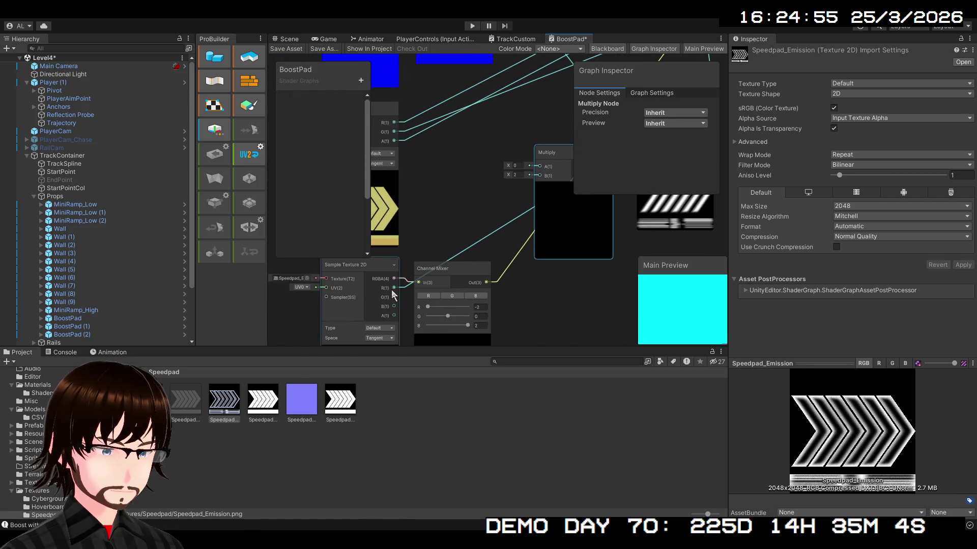
pyautogui.moveTo(393, 288); pyautogui.dragTo(537, 167)
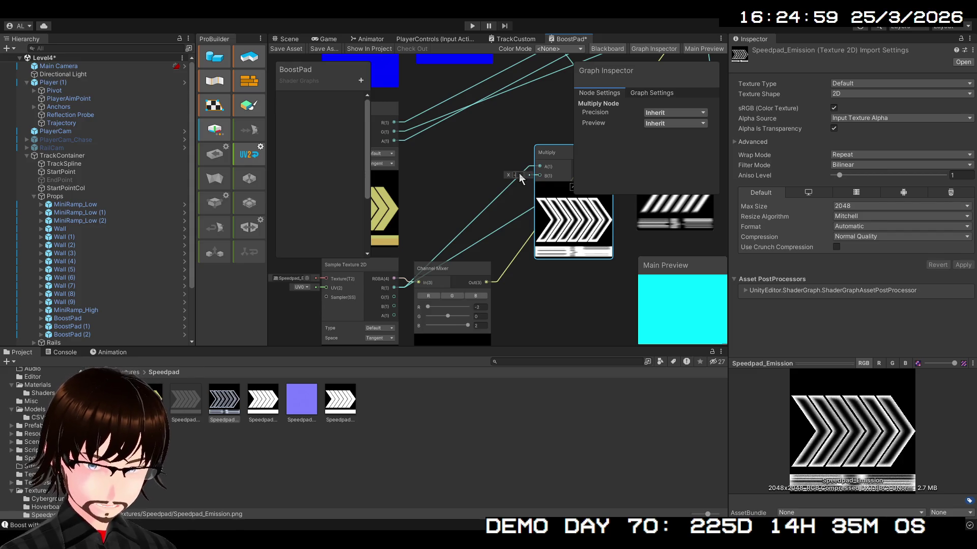
pyautogui.write('-1')
# Connect the Multiply output to Subtract's B input and set Multiply B to 0.01.
pyautogui.moveTo(564, 221)
pyautogui.mouseDown()
pyautogui.moveTo(493, 285)
pyautogui.moveTo(461, 279)
pyautogui.moveTo(513, 237)
pyautogui.mouseUp()
pyautogui.moveTo(577, 267); pyautogui.dragTo(474, 325)
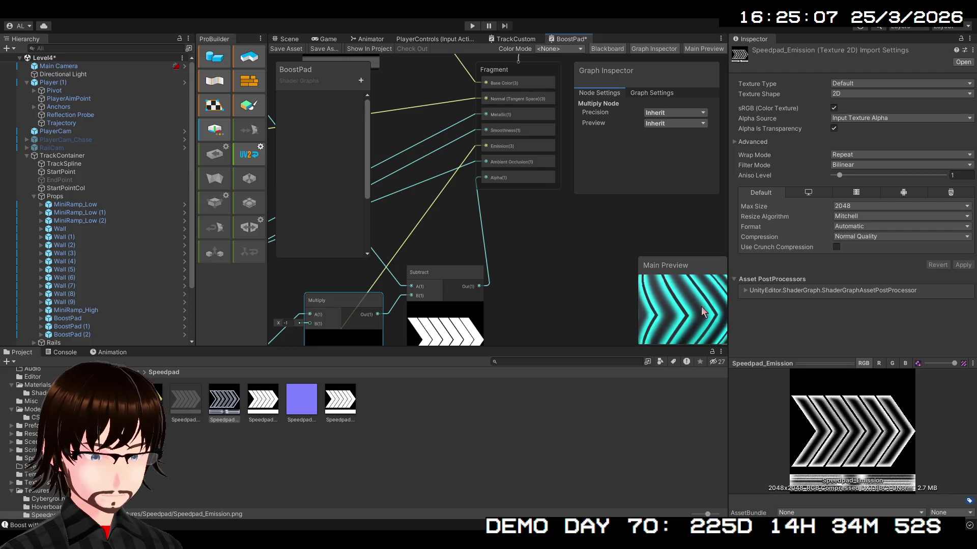
pyautogui.moveTo(525, 316); pyautogui.dragTo(554, 255)
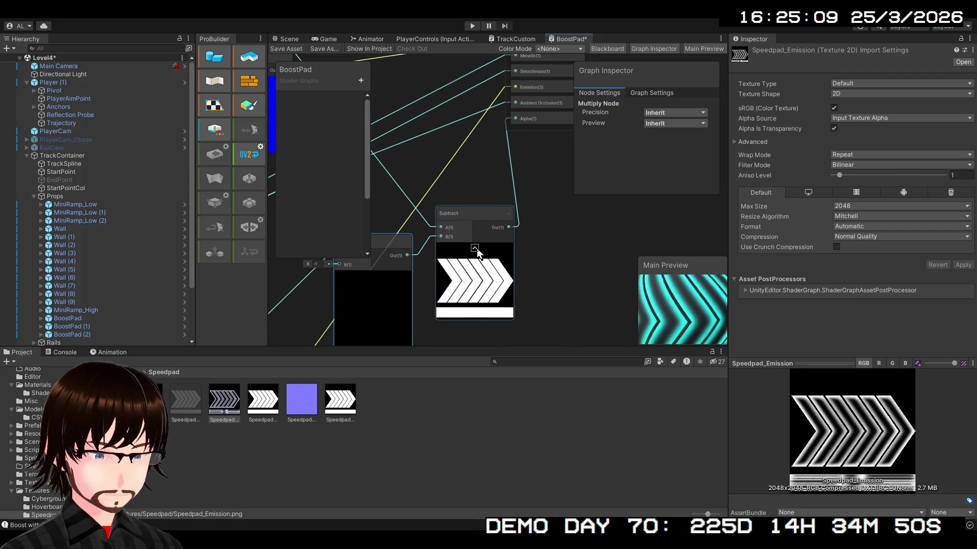
pyautogui.scroll(1, 477, 249)
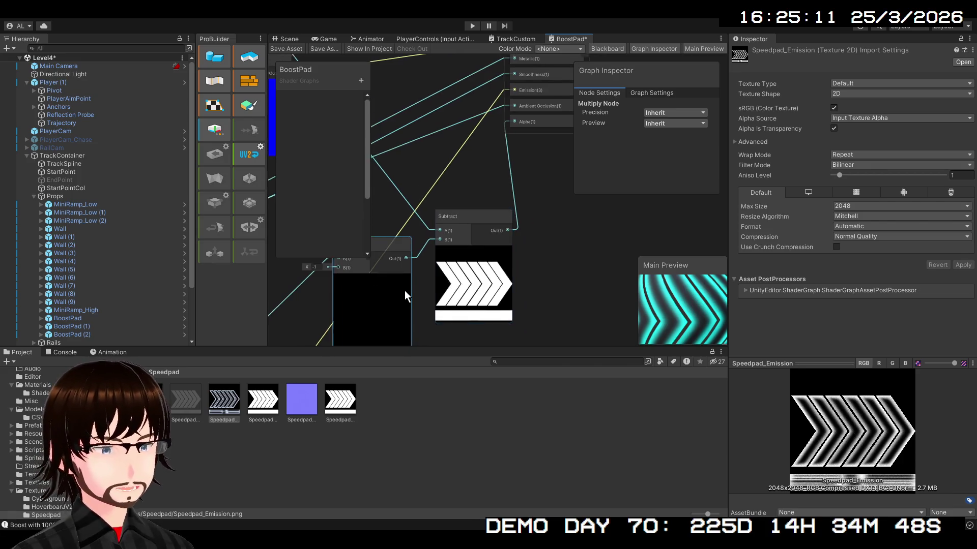
pyautogui.moveTo(402, 291); pyautogui.dragTo(537, 234)
pyautogui.scroll(1, 537, 234)
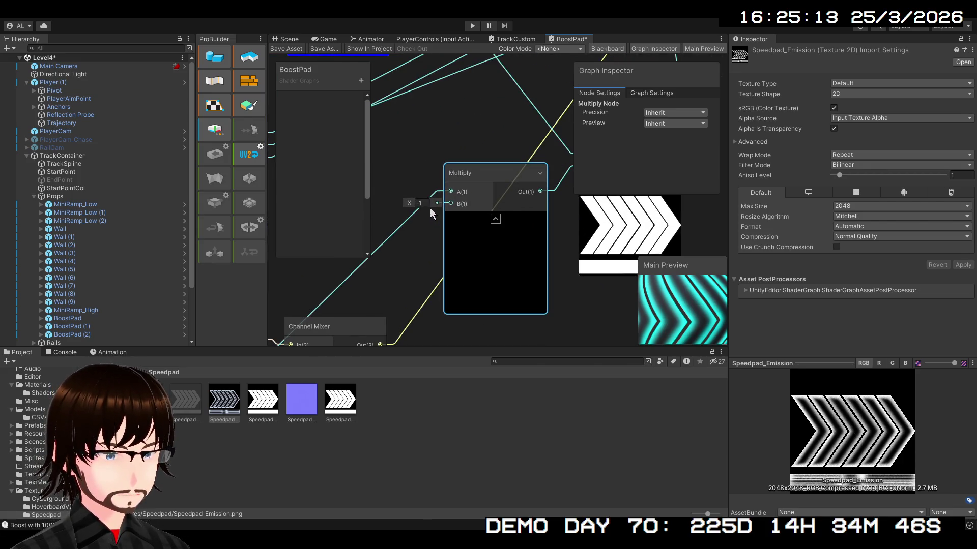
pyautogui.moveTo(410, 204)
pyautogui.mouseDown()
pyautogui.moveTo(453, 215)
pyautogui.moveTo(381, 219)
pyautogui.moveTo(492, 205)
pyautogui.moveTo(640, 210)
pyautogui.moveTo(438, 226)
pyautogui.mouseUp()
pyautogui.write('0.01')
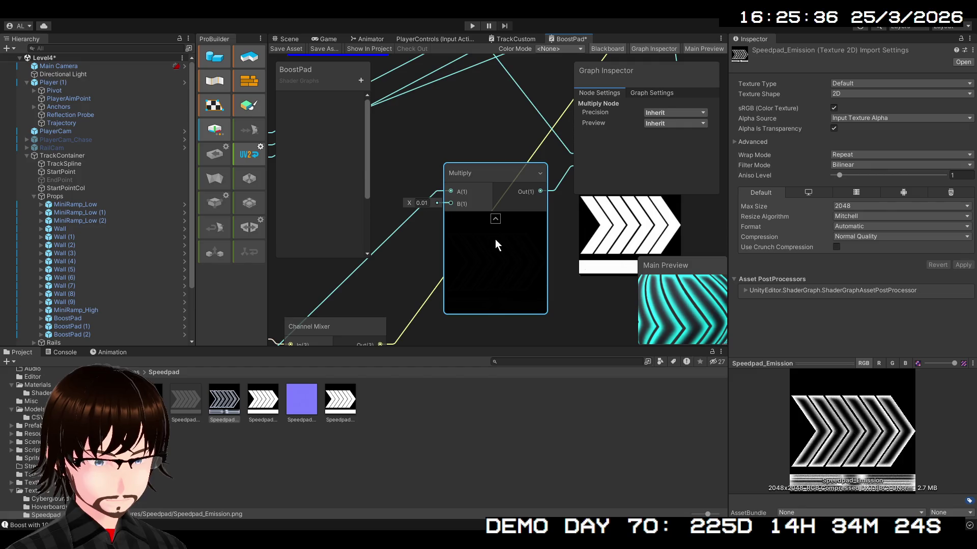
# Rewire the R channel into Multiply's B input and delete the wire into its A input.
pyautogui.scroll(-2, 466, 271)
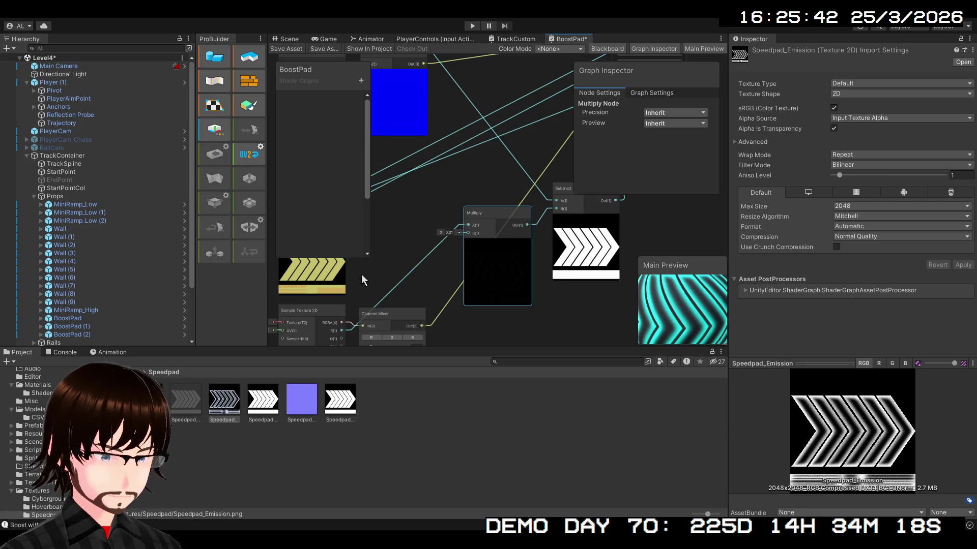
pyautogui.moveTo(341, 331)
pyautogui.mouseDown()
pyautogui.moveTo(422, 263)
pyautogui.moveTo(461, 196)
pyautogui.moveTo(469, 198)
pyautogui.mouseUp()
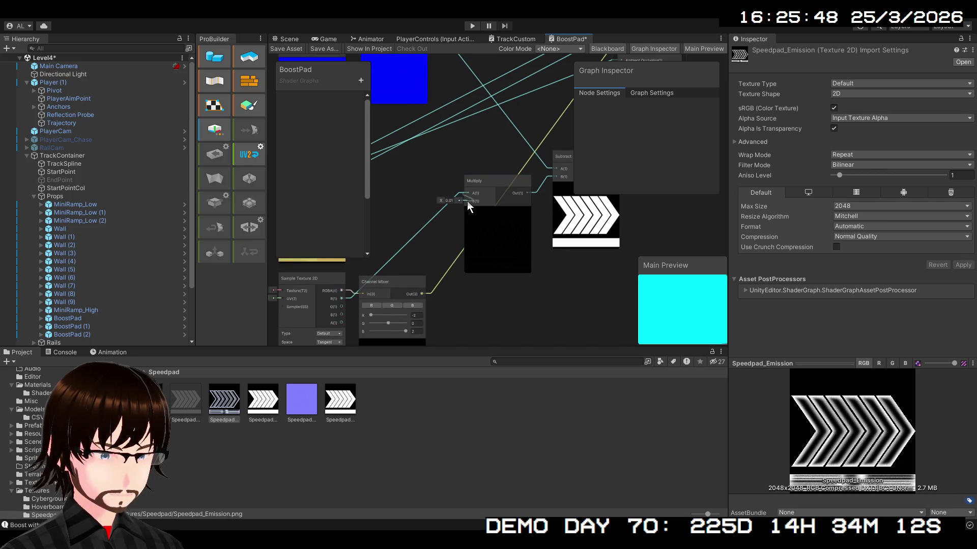
pyautogui.moveTo(341, 298); pyautogui.dragTo(468, 185)
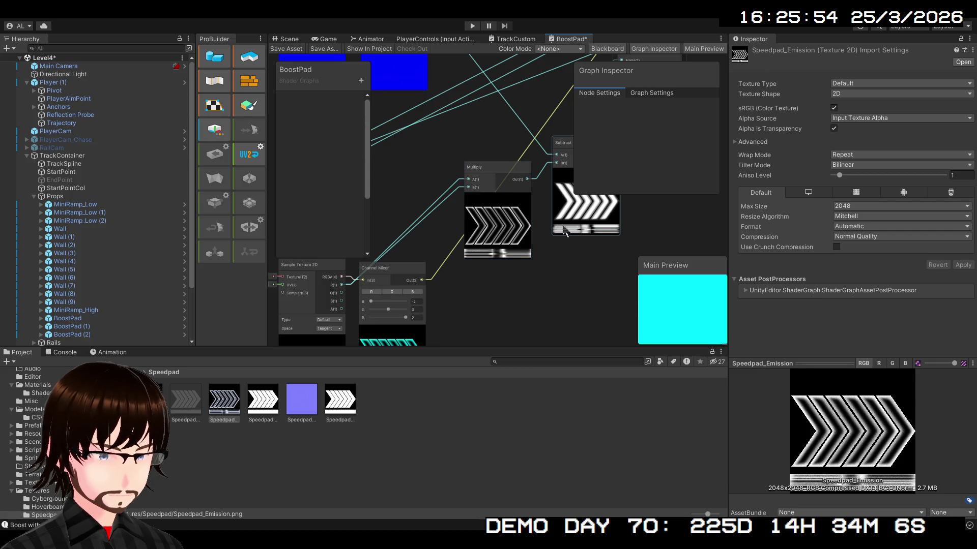
pyautogui.moveTo(538, 257); pyautogui.dragTo(460, 323)
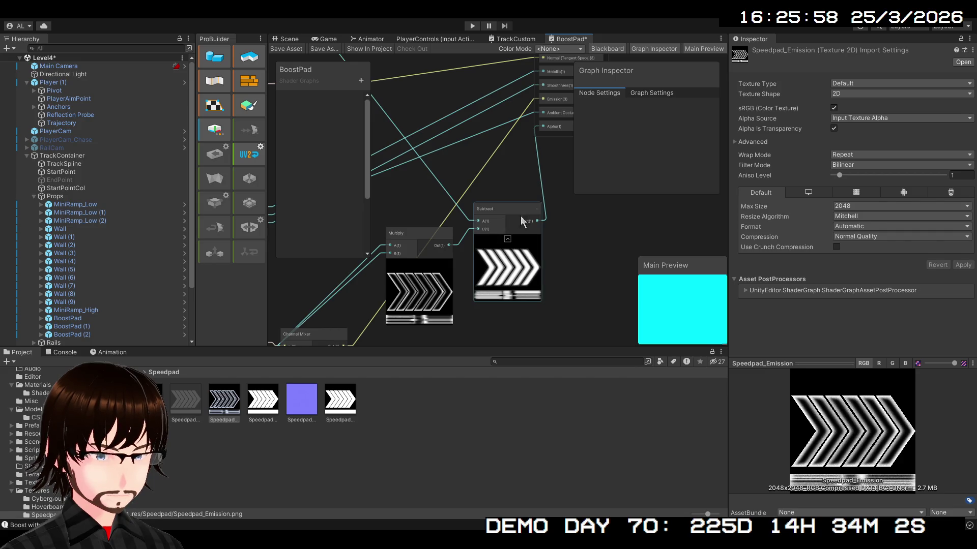
pyautogui.click(382, 249)
pyautogui.press('Delete')
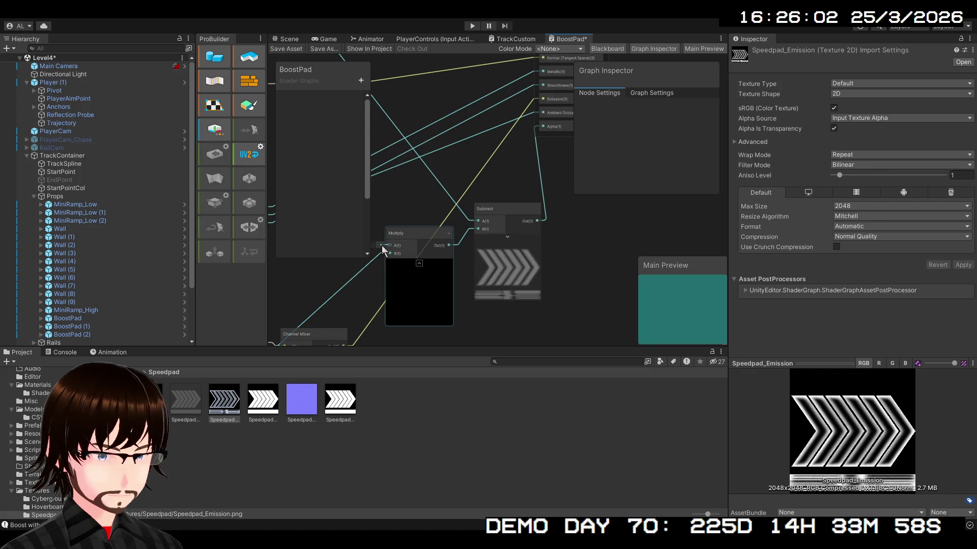
# Delete the Subtract node from the BoostPad graph.
pyautogui.moveTo(383, 245); pyautogui.dragTo(420, 246)
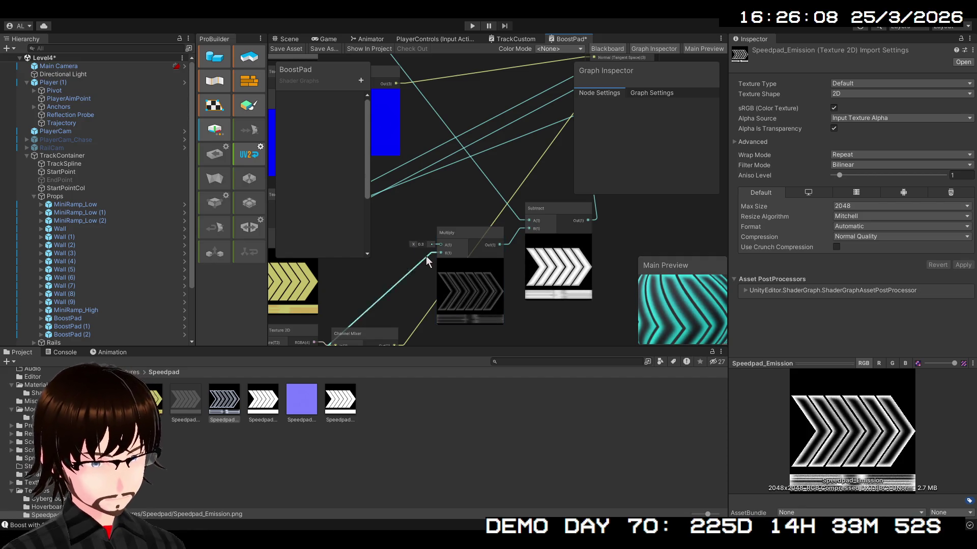
pyautogui.scroll(5, 499, 274)
pyautogui.scroll(-8, 508, 279)
pyautogui.moveTo(482, 299)
pyautogui.mouseDown()
pyautogui.moveTo(503, 257)
pyautogui.moveTo(508, 301)
pyautogui.moveTo(495, 228)
pyautogui.mouseUp()
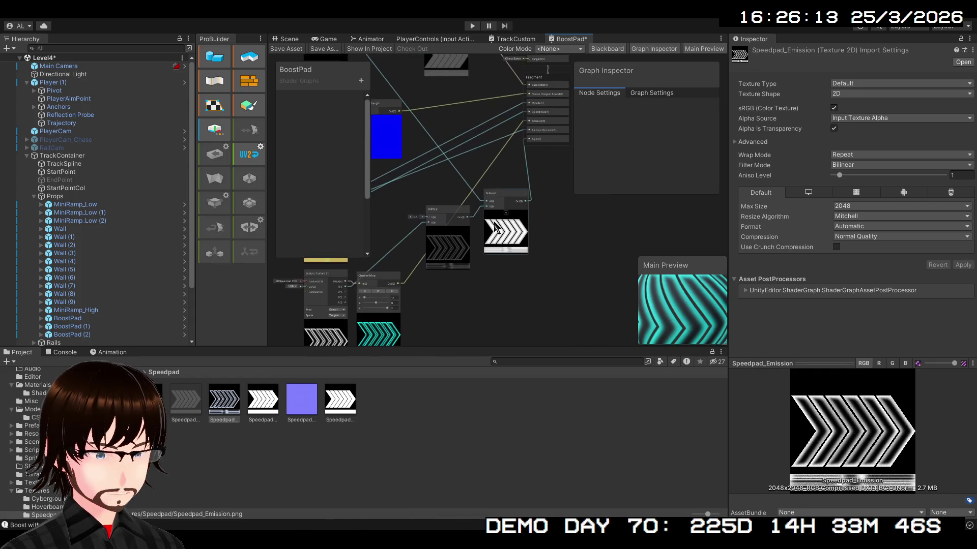
pyautogui.scroll(4, 495, 228)
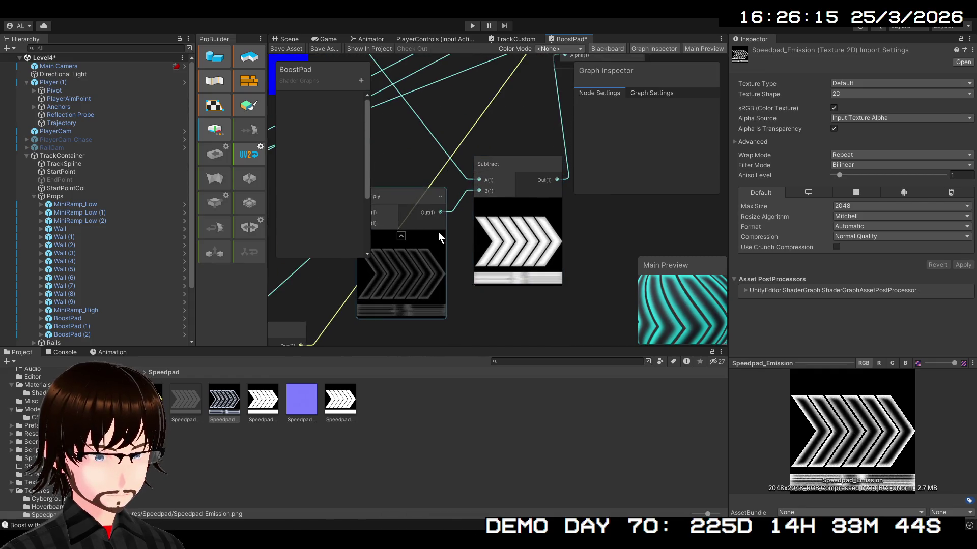
pyautogui.scroll(-2, 438, 236)
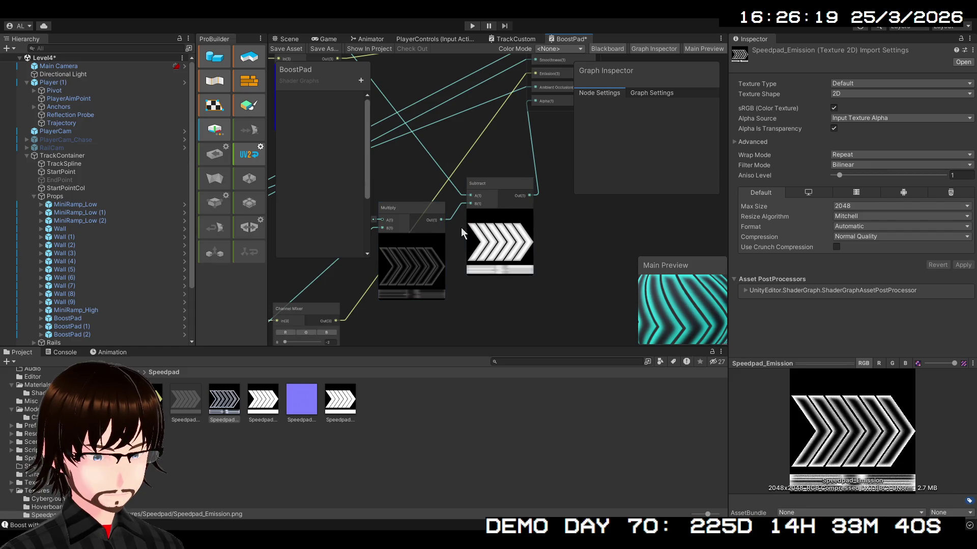
pyautogui.moveTo(412, 191)
pyautogui.mouseDown()
pyautogui.moveTo(487, 196)
pyautogui.moveTo(535, 291)
pyautogui.moveTo(463, 239)
pyautogui.moveTo(574, 231)
pyautogui.mouseUp()
pyautogui.click(544, 229)
pyautogui.press('Delete')
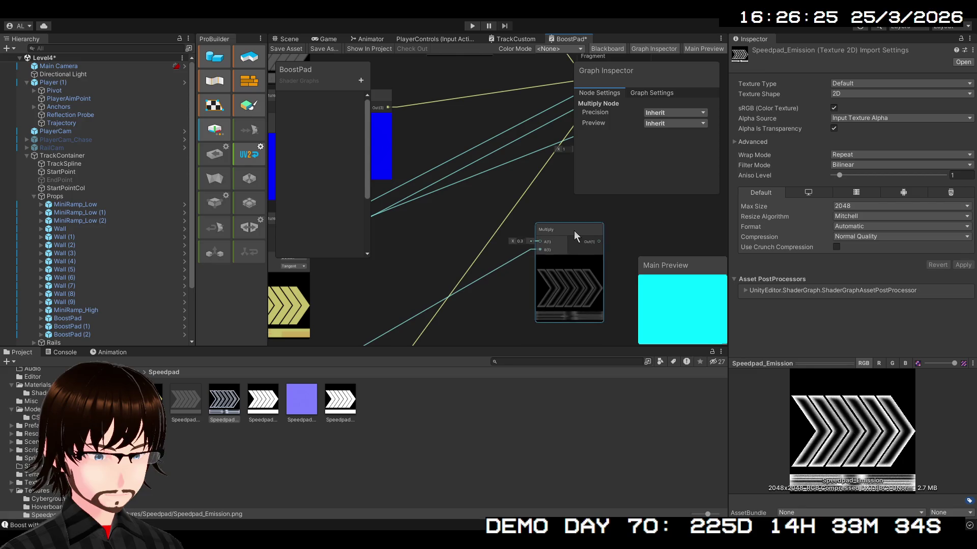
# Wire the Multiply node's output into the Master Stack's Alpha input.
pyautogui.moveTo(520, 213)
pyautogui.mouseDown()
pyautogui.moveTo(562, 366)
pyautogui.moveTo(595, 378)
pyautogui.mouseUp()
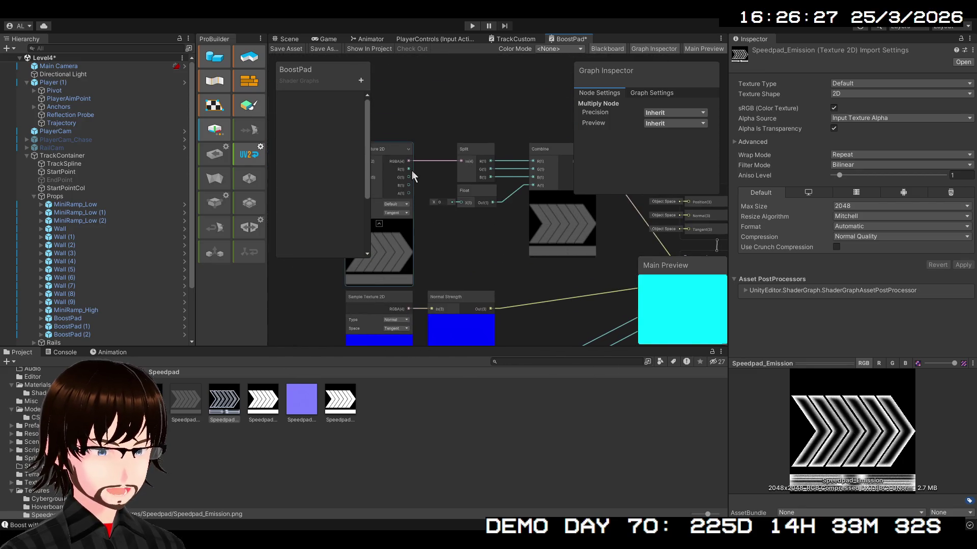
pyautogui.moveTo(408, 194)
pyautogui.mouseDown()
pyautogui.moveTo(472, 264)
pyautogui.moveTo(620, 487)
pyautogui.moveTo(733, 245)
pyautogui.moveTo(603, 29)
pyautogui.moveTo(460, 158)
pyautogui.moveTo(494, 169)
pyautogui.moveTo(444, 156)
pyautogui.moveTo(416, 173)
pyautogui.moveTo(488, 169)
pyautogui.moveTo(436, 187)
pyautogui.mouseUp()
pyautogui.scroll(4, 494, 169)
pyautogui.scroll(-3, 462, 193)
pyautogui.moveTo(457, 273); pyautogui.dragTo(451, 155)
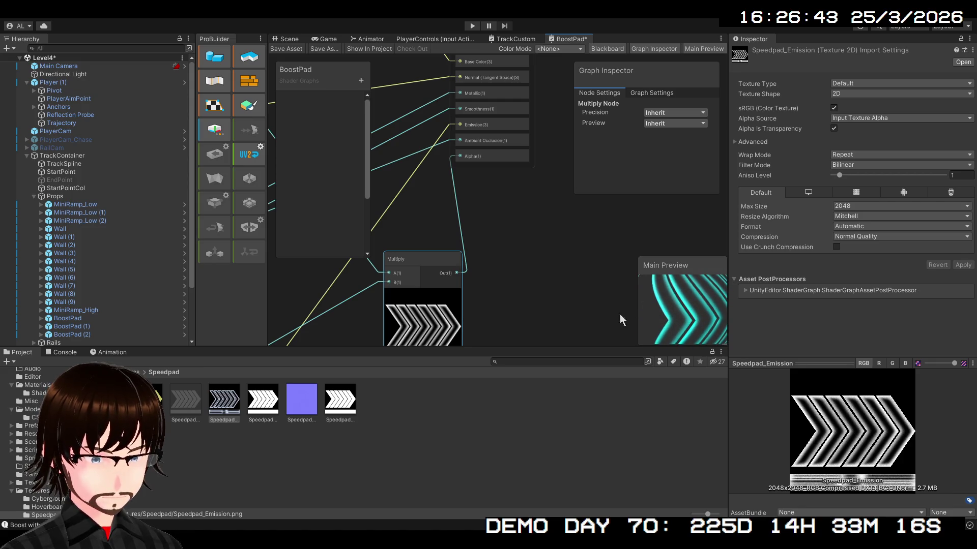
pyautogui.moveTo(529, 316); pyautogui.dragTo(524, 313)
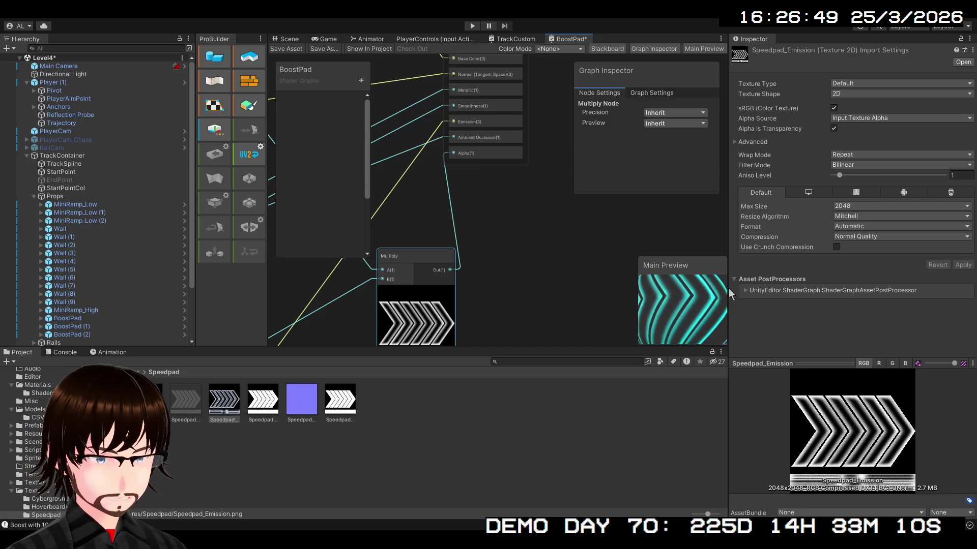
# Check the boost pads in the Scene, then shift the Multiply node left in the graph.
pyautogui.click(289, 40)
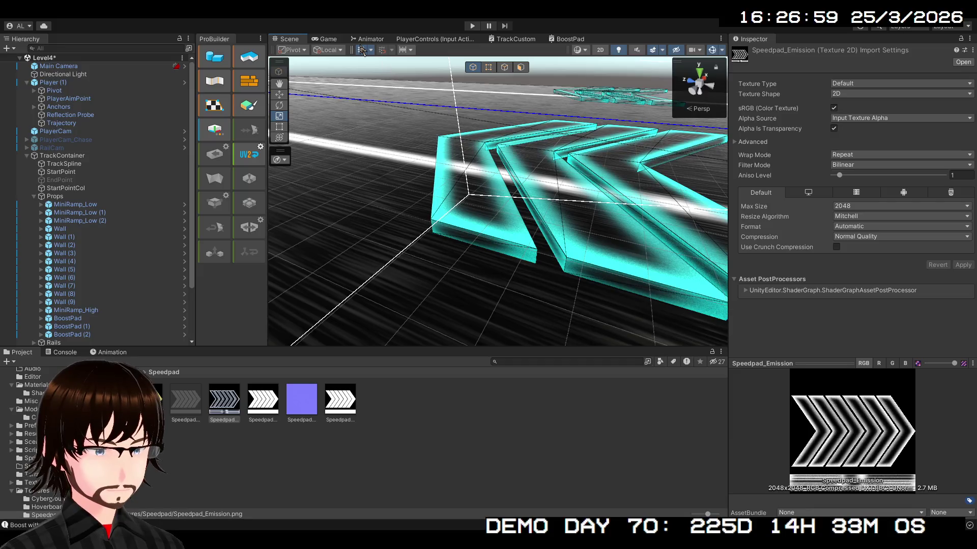
pyautogui.click(568, 39)
pyautogui.scroll(1, 506, 248)
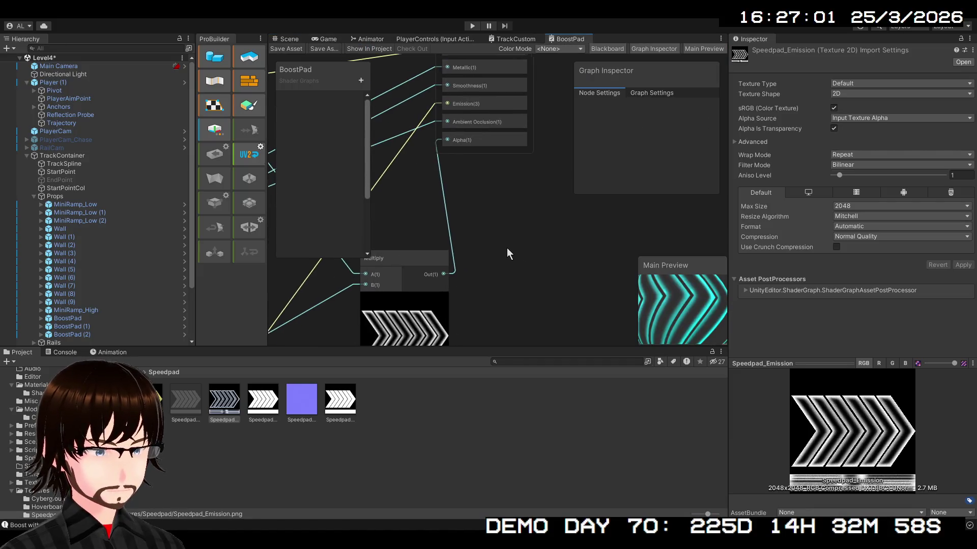
pyautogui.moveTo(506, 247); pyautogui.dragTo(572, 257)
pyautogui.moveTo(467, 273); pyautogui.dragTo(359, 273)
pyautogui.click(479, 273)
pyautogui.moveTo(480, 273); pyautogui.dragTo(545, 296)
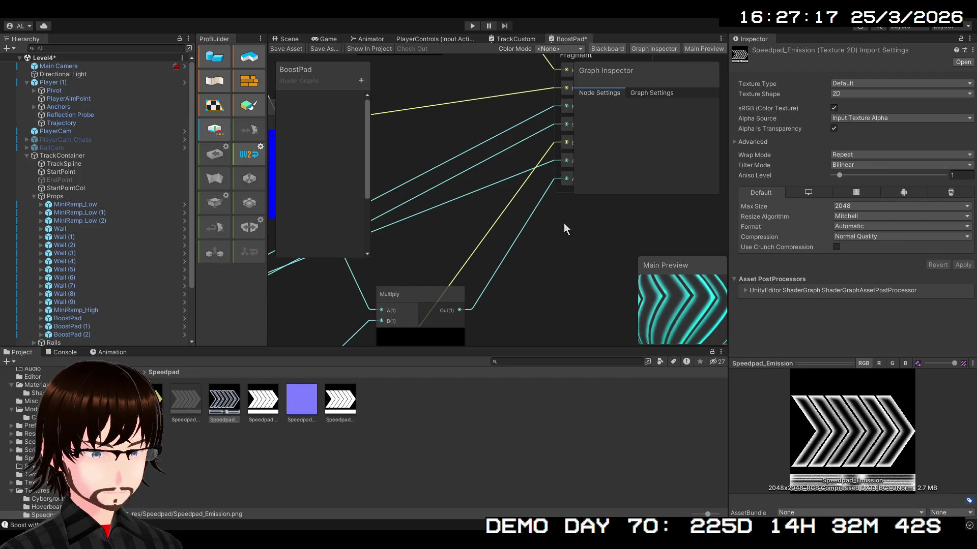
# Insert an Add node (B 0.24) between Multiply and Alpha, save, and view the Scene.
pyautogui.hotkey('ctrl', 'v')
pyautogui.moveTo(566, 300)
pyautogui.mouseDown()
pyautogui.moveTo(556, 267)
pyautogui.moveTo(566, 261)
pyautogui.moveTo(502, 228)
pyautogui.mouseUp()
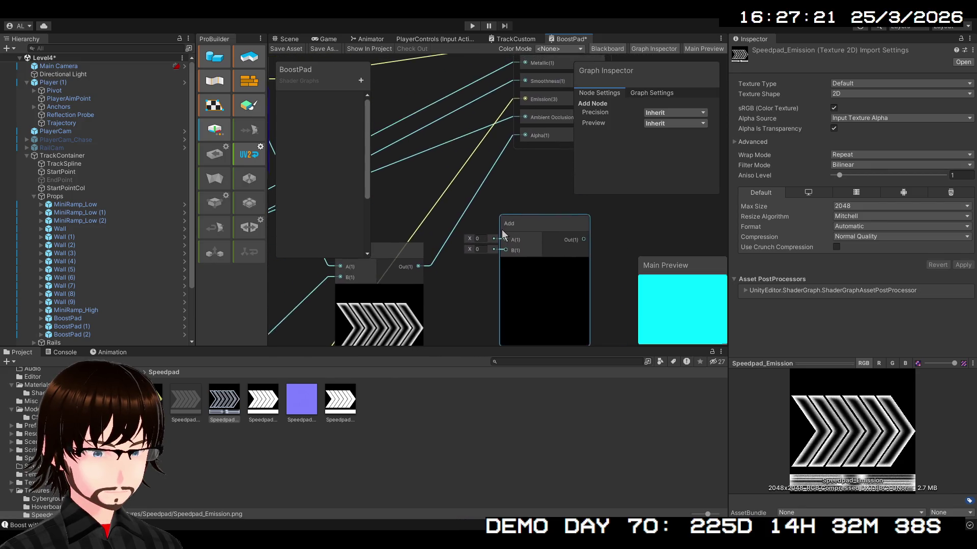
pyautogui.moveTo(422, 272); pyautogui.dragTo(436, 267)
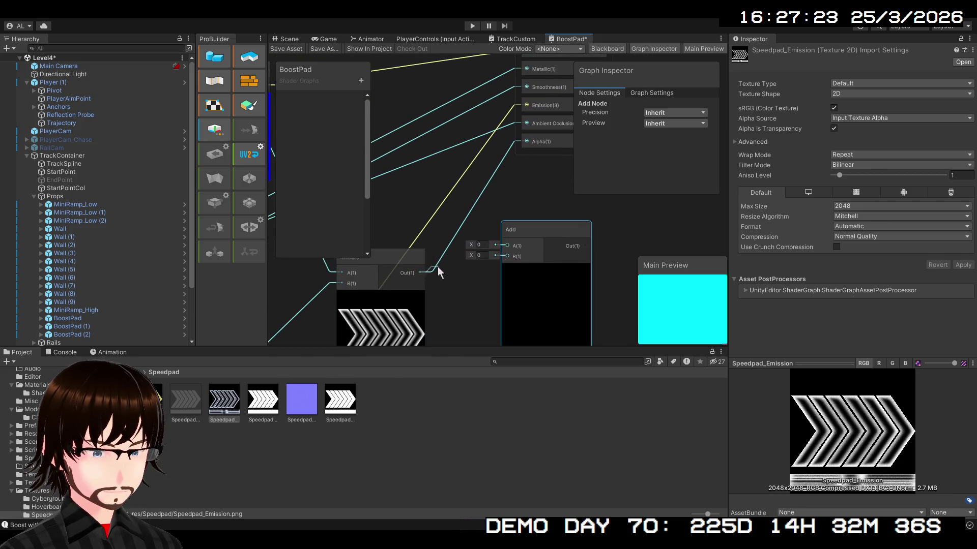
pyautogui.moveTo(498, 248); pyautogui.dragTo(476, 255)
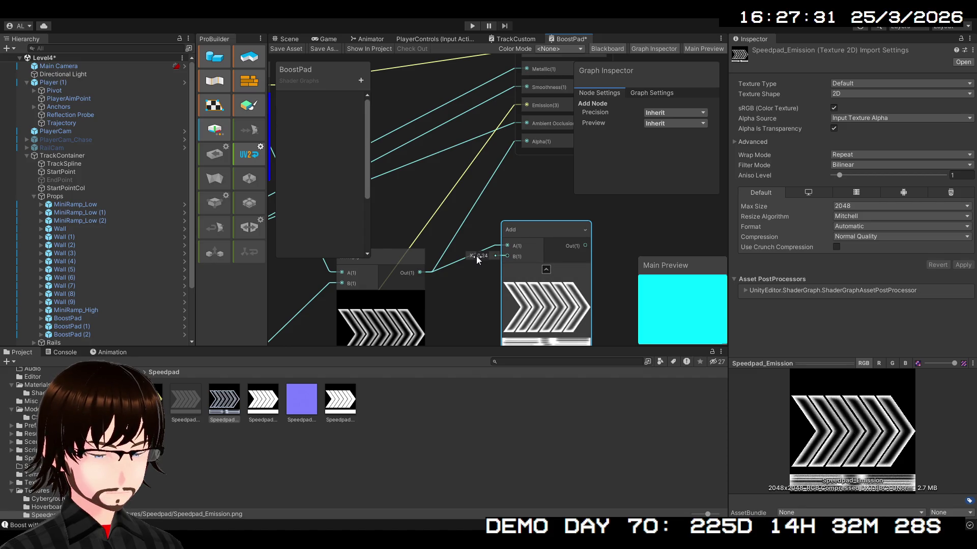
pyautogui.moveTo(551, 234)
pyautogui.mouseDown()
pyautogui.moveTo(460, 262)
pyautogui.moveTo(484, 235)
pyautogui.moveTo(415, 173)
pyautogui.moveTo(427, 172)
pyautogui.mouseUp()
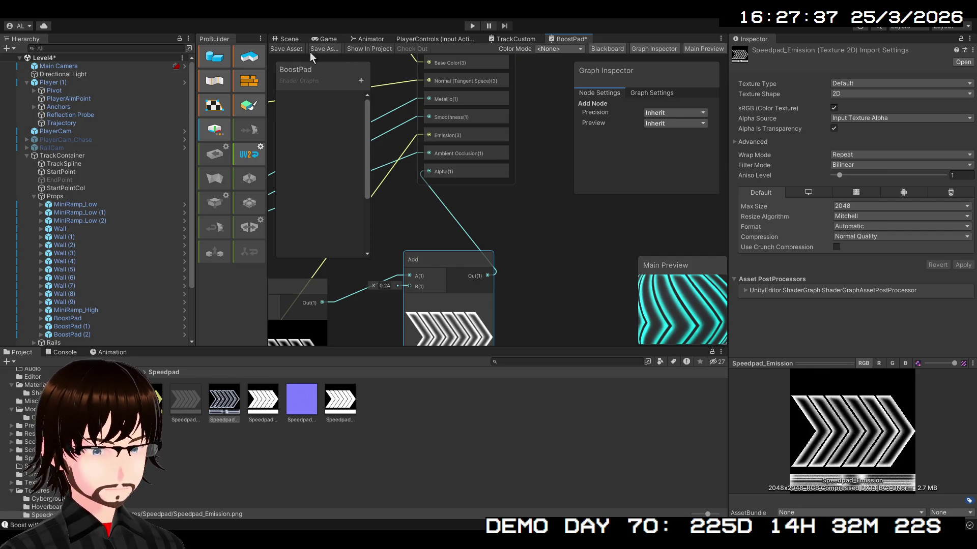
pyautogui.click(283, 49)
pyautogui.click(288, 39)
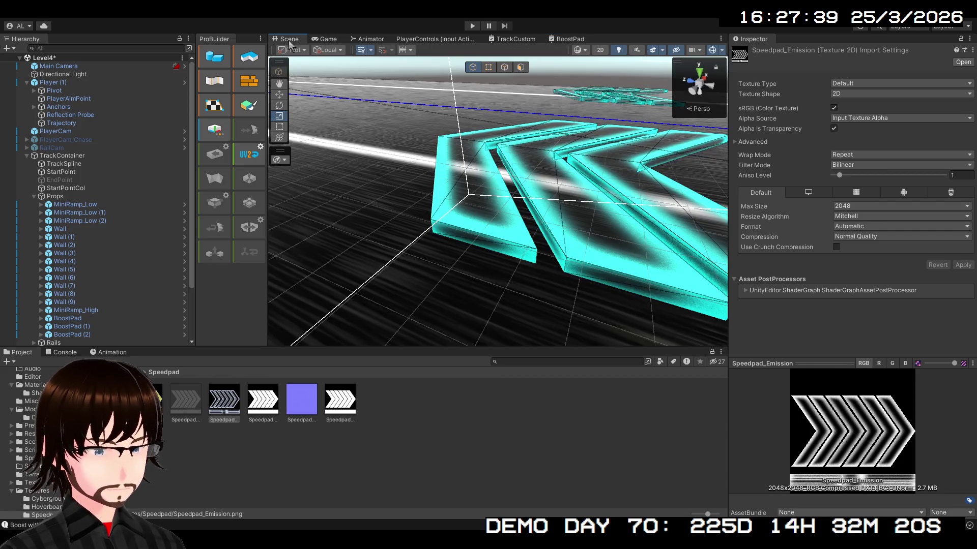
# Set the Add node's B input to 0.5 and save the BoostPad graph.
pyautogui.moveTo(473, 153)
pyautogui.mouseDown()
pyautogui.moveTo(458, 163)
pyautogui.moveTo(474, 166)
pyautogui.moveTo(451, 203)
pyautogui.moveTo(515, 168)
pyautogui.mouseUp()
pyautogui.scroll(6, 501, 176)
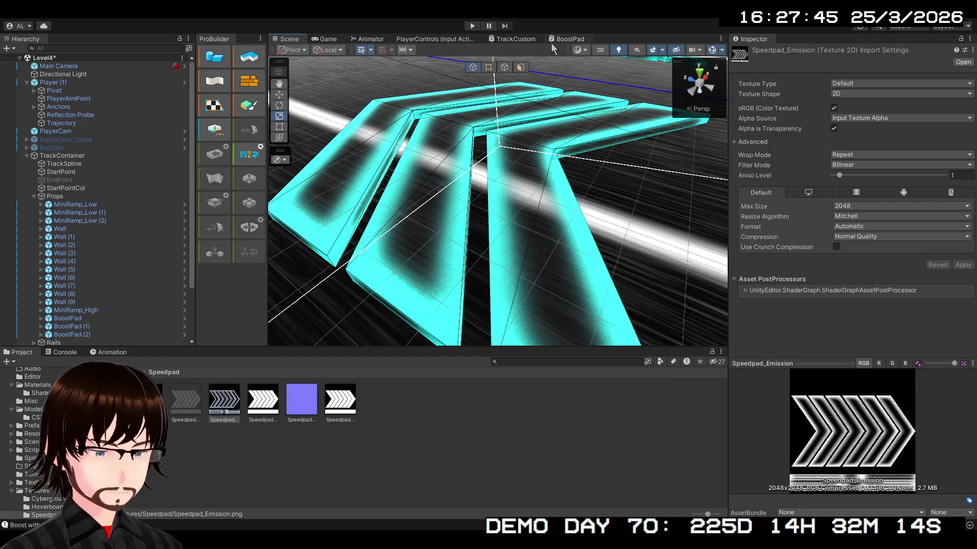
pyautogui.click(558, 43)
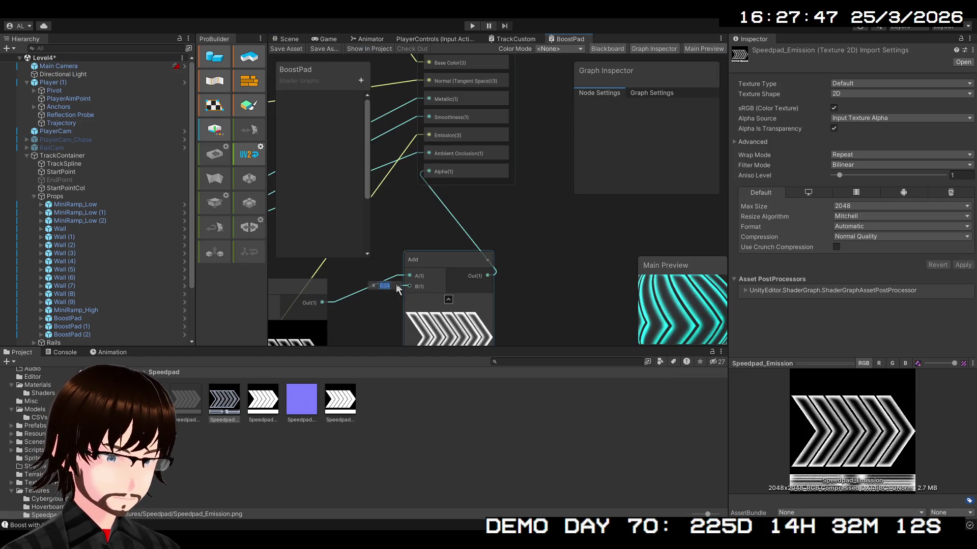
pyautogui.write('0.5')
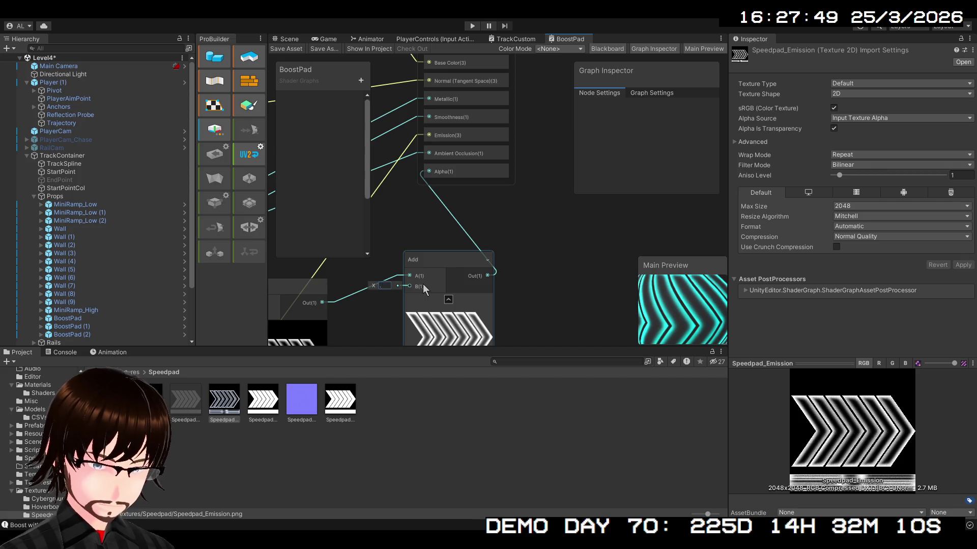
pyautogui.press('Return')
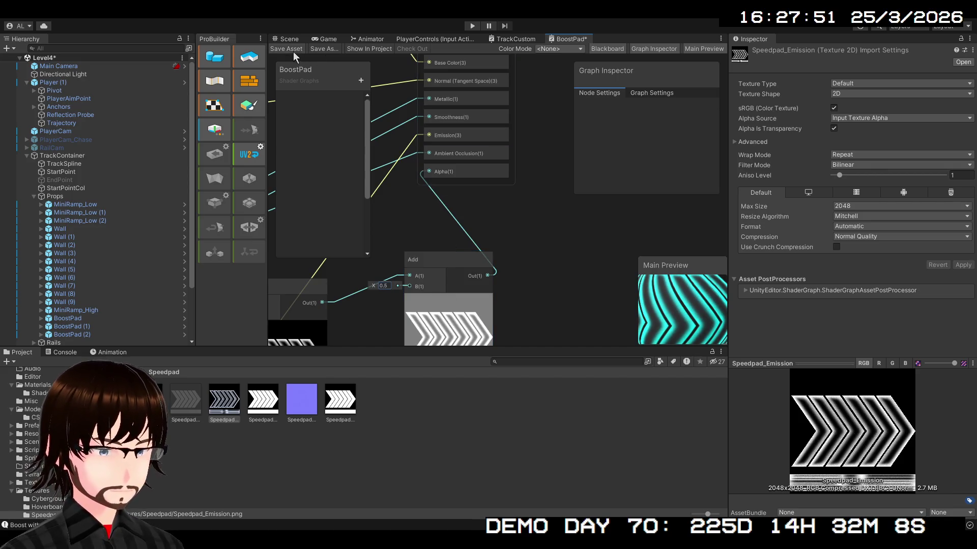
pyautogui.click(282, 49)
# Orbit the Scene view toward the cyan chevron boost pads, then return to the graph.
pyautogui.click(289, 40)
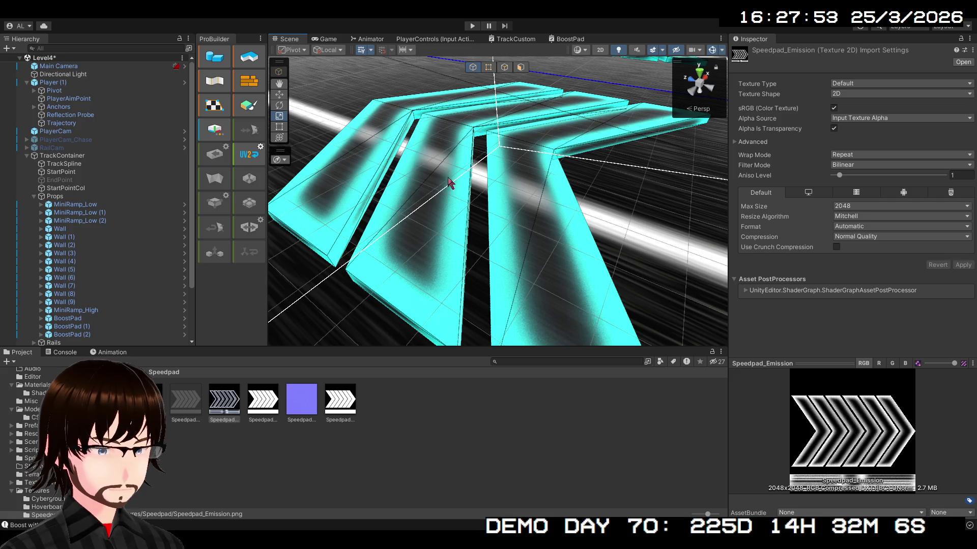
pyautogui.moveTo(469, 205)
pyautogui.mouseDown()
pyautogui.moveTo(484, 211)
pyautogui.moveTo(410, 212)
pyautogui.moveTo(371, 183)
pyautogui.moveTo(477, 142)
pyautogui.moveTo(417, 193)
pyautogui.moveTo(388, 157)
pyautogui.moveTo(356, 148)
pyautogui.moveTo(131, 132)
pyautogui.moveTo(171, 132)
pyautogui.moveTo(187, 144)
pyautogui.mouseUp()
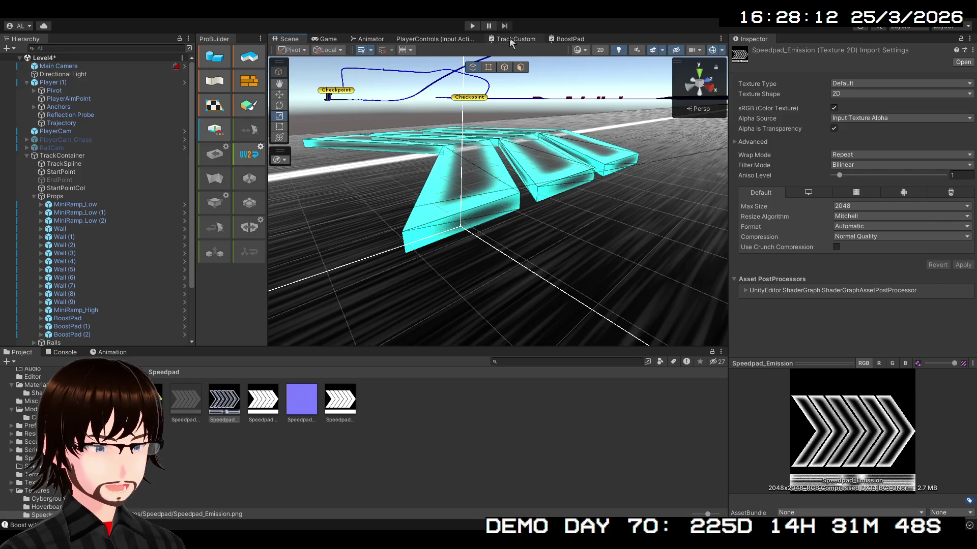
pyautogui.click(567, 40)
# Add a Sine node and create a Float property named Time on the Blackboard.
pyautogui.scroll(5, 546, 191)
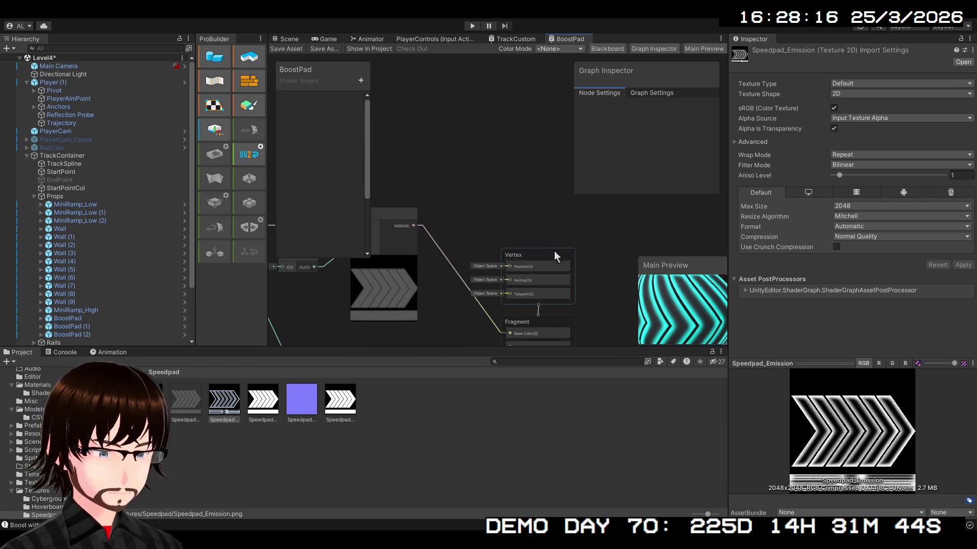
pyautogui.moveTo(540, 249)
pyautogui.mouseDown()
pyautogui.moveTo(538, 80)
pyautogui.moveTo(545, 129)
pyautogui.mouseUp()
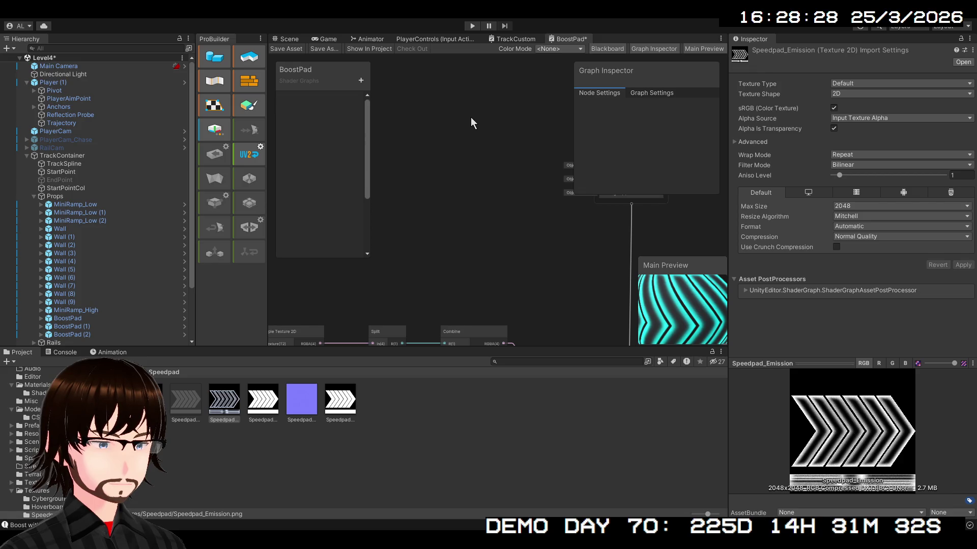
pyautogui.hotkey('ctrl', 'v')
pyautogui.moveTo(460, 159); pyautogui.dragTo(453, 111)
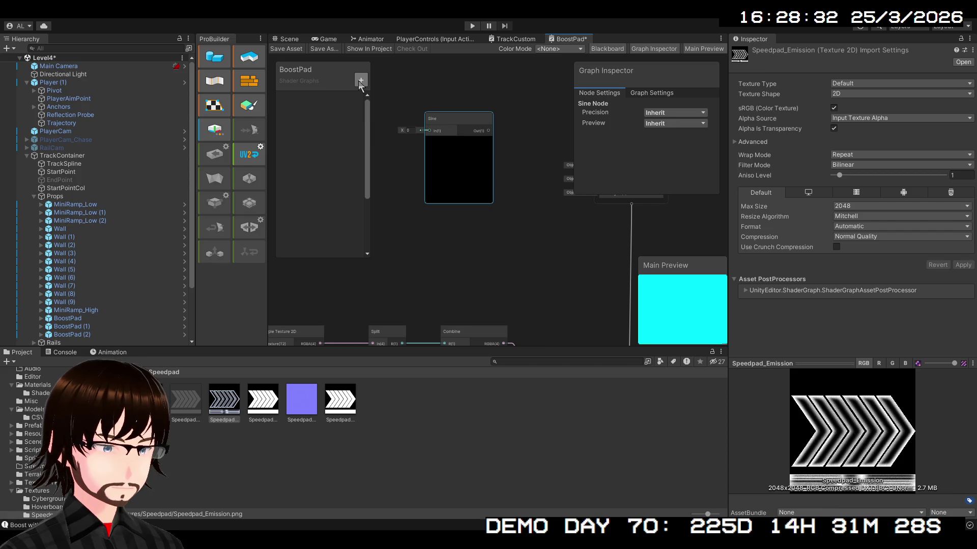
pyautogui.click(366, 100)
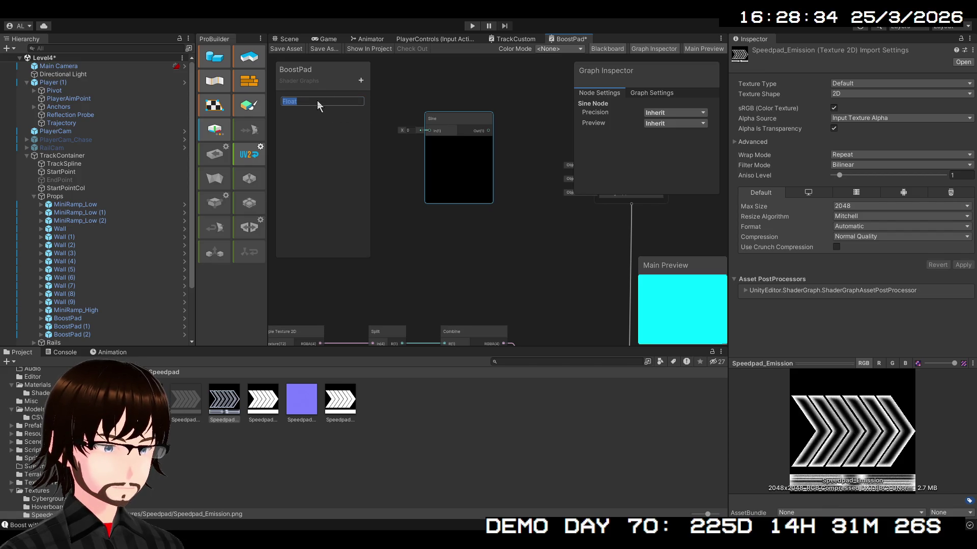
pyautogui.write('Time')
pyautogui.press('Return')
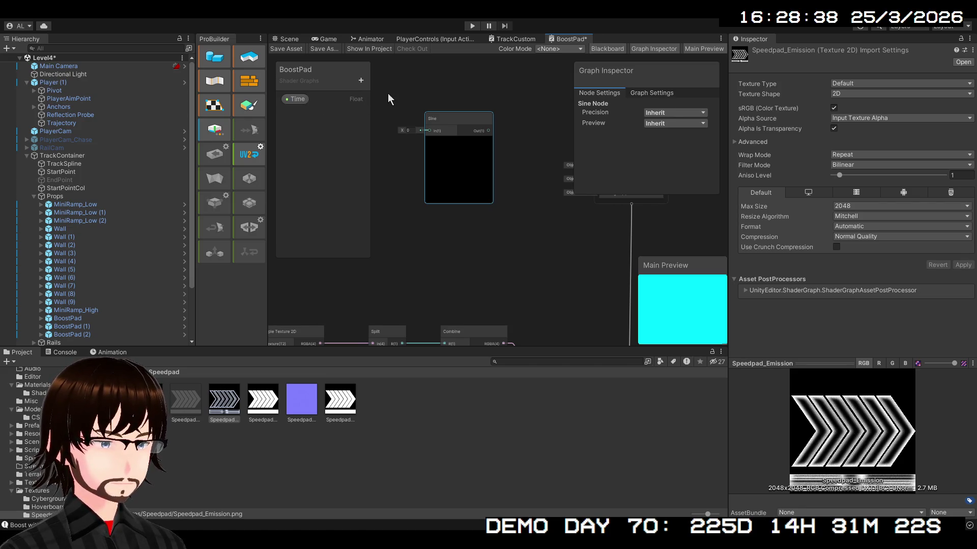
# Add a Time node and wire its output into the Sine node's input.
pyautogui.moveTo(389, 95); pyautogui.dragTo(473, 107)
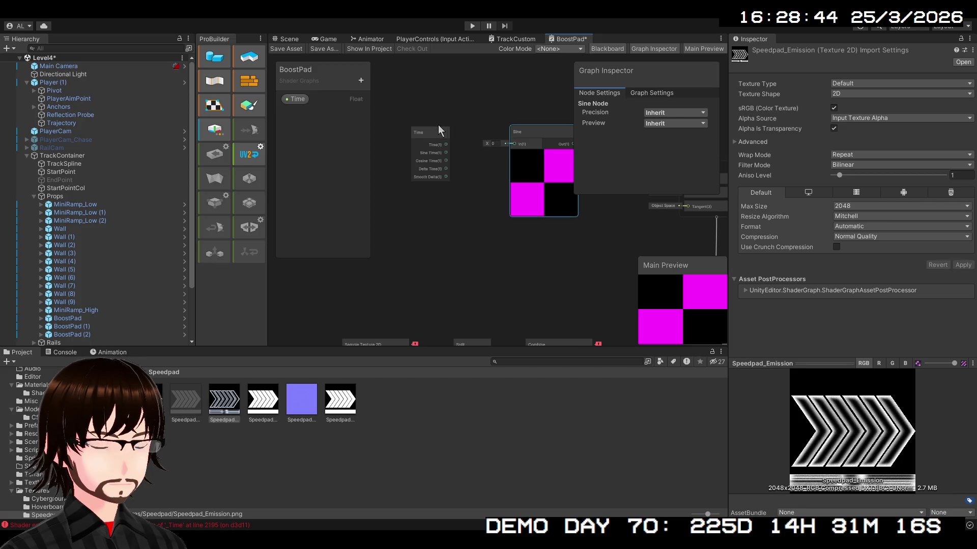
pyautogui.hotkey('ctrl', 'v')
pyautogui.scroll(5, 442, 153)
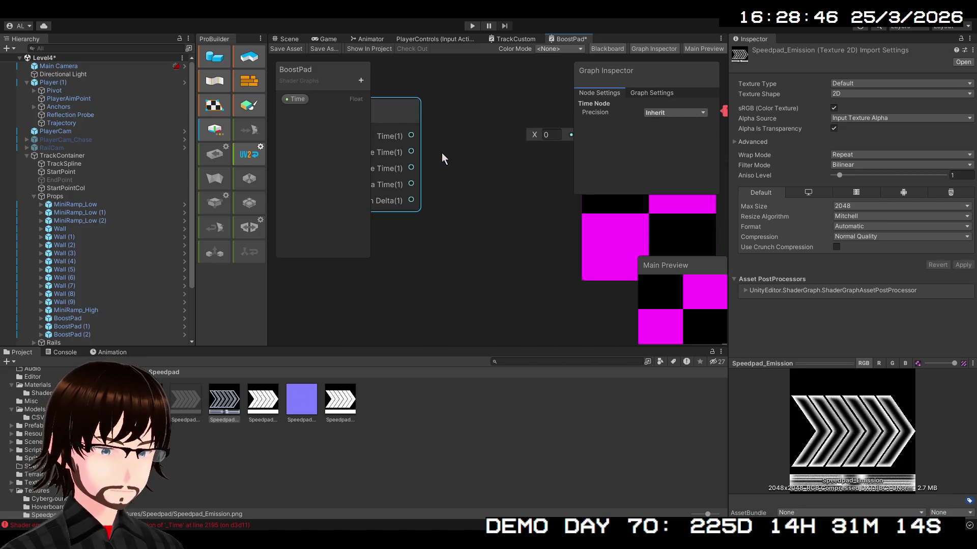
pyautogui.moveTo(474, 226); pyautogui.dragTo(440, 224)
pyautogui.moveTo(387, 201)
pyautogui.mouseDown()
pyautogui.moveTo(556, 200)
pyautogui.moveTo(489, 228)
pyautogui.moveTo(460, 163)
pyautogui.moveTo(452, 194)
pyautogui.moveTo(490, 204)
pyautogui.mouseUp()
pyautogui.scroll(-3, 523, 238)
pyautogui.click(504, 167)
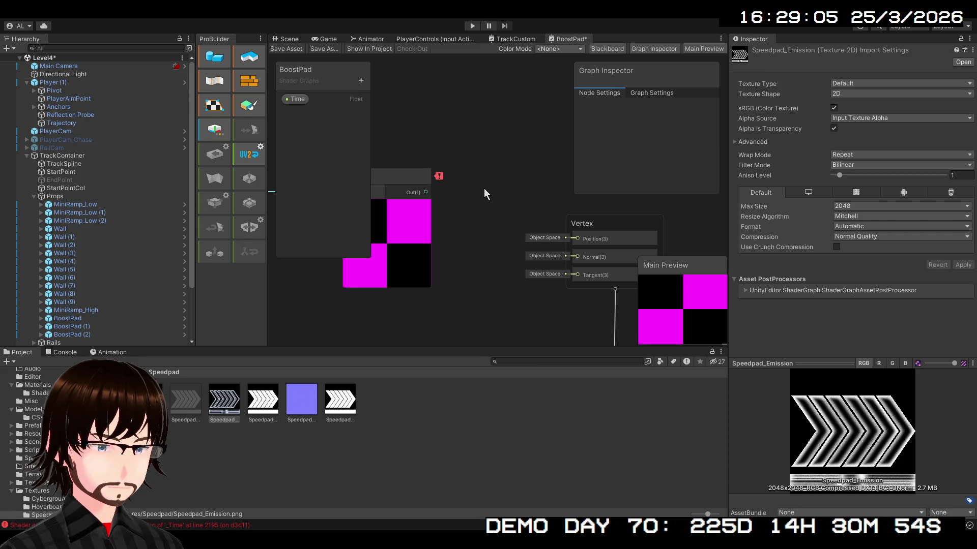
# Duplicate in a Multiply node and place it beside the Sine node.
pyautogui.hotkey('ctrl', 'd')
pyautogui.moveTo(498, 212)
pyautogui.mouseDown()
pyautogui.moveTo(496, 156)
pyautogui.moveTo(495, 173)
pyautogui.moveTo(410, 154)
pyautogui.mouseUp()
pyautogui.scroll(-3, 473, 167)
pyautogui.moveTo(555, 152)
pyautogui.mouseDown()
pyautogui.moveTo(487, 154)
pyautogui.moveTo(495, 153)
pyautogui.mouseUp()
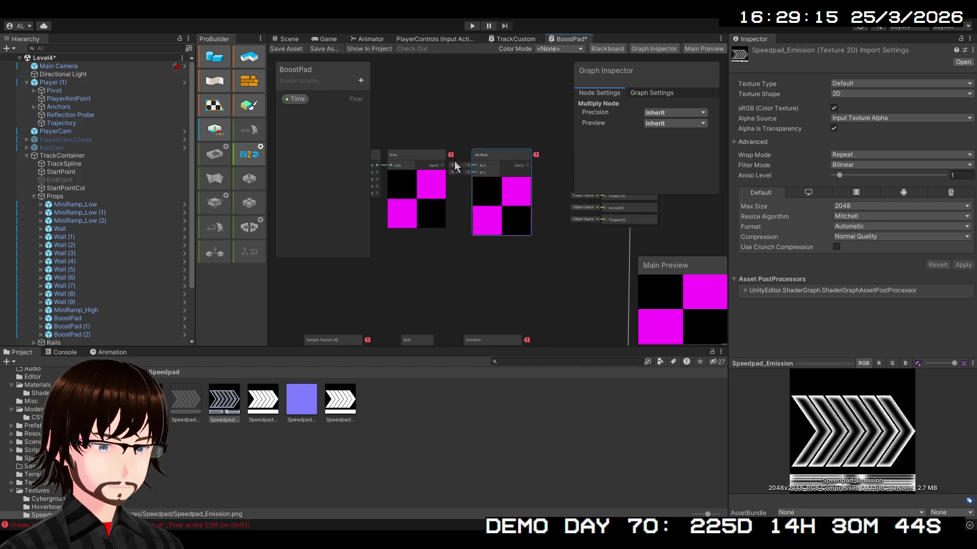
pyautogui.scroll(5, 474, 168)
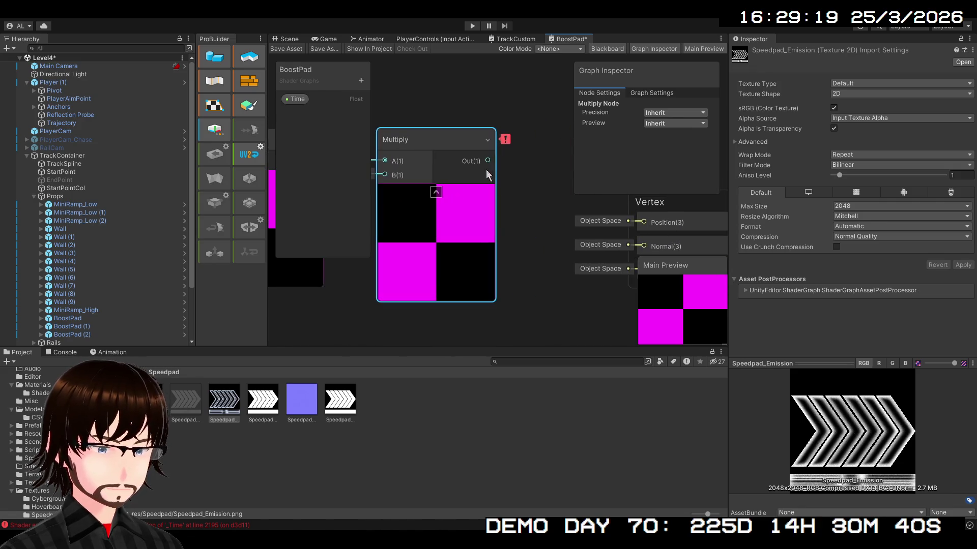
pyautogui.moveTo(508, 143)
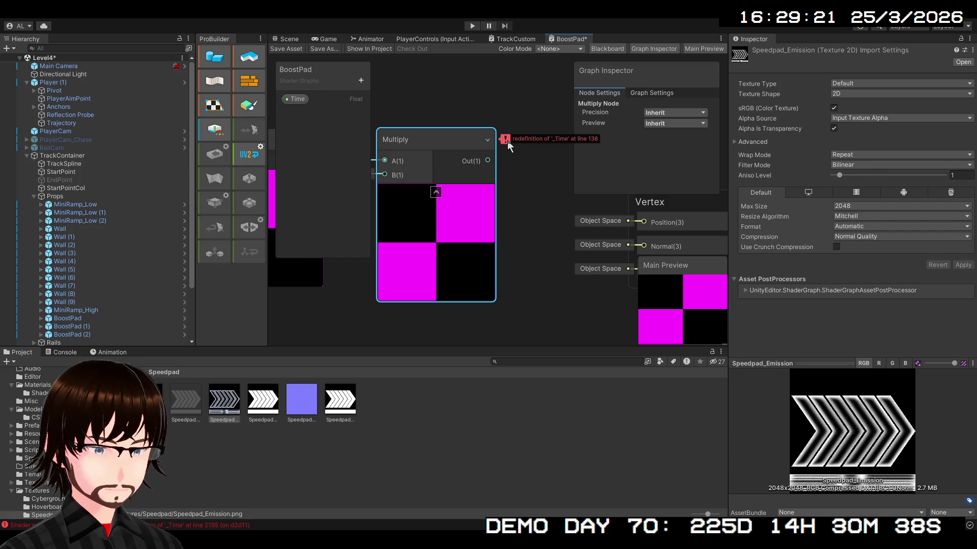
pyautogui.scroll(-5, 507, 141)
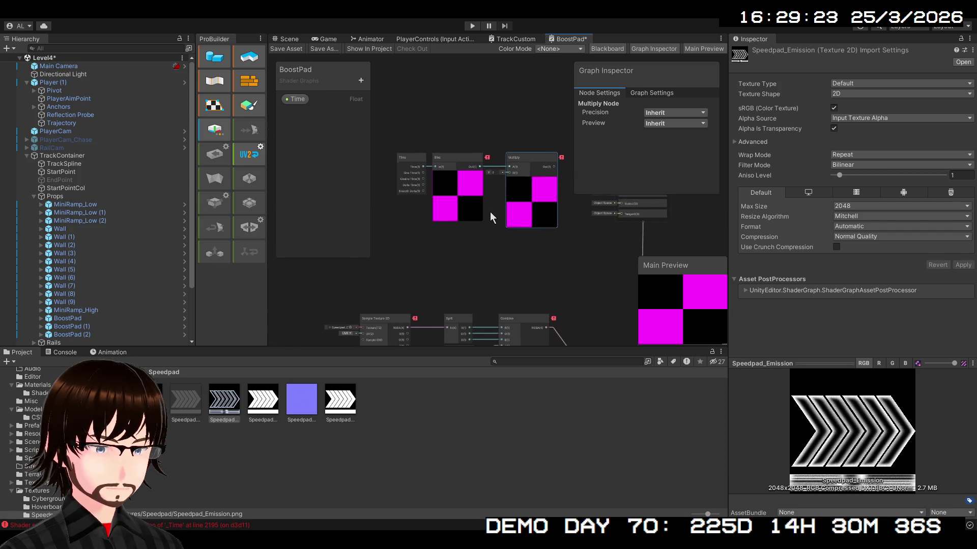
# Delete the conflicting Time property from the Blackboard and add a new Float property.
pyautogui.click(298, 99)
pyautogui.press('Delete')
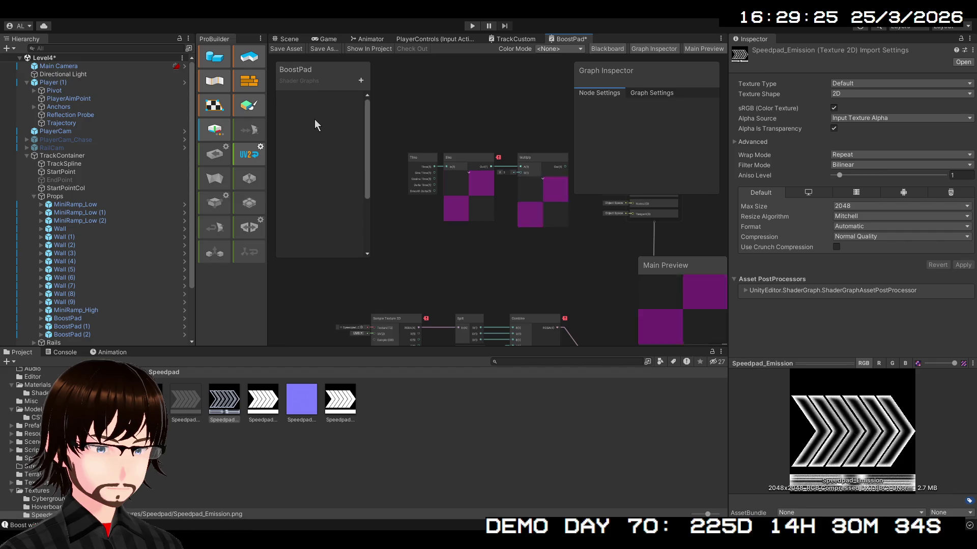
pyautogui.scroll(3, 422, 198)
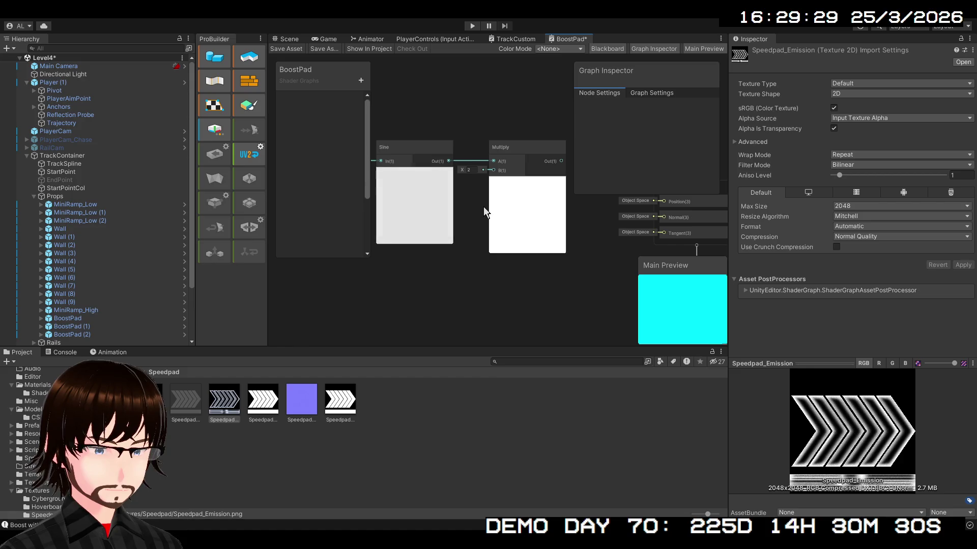
pyautogui.scroll(1, 483, 207)
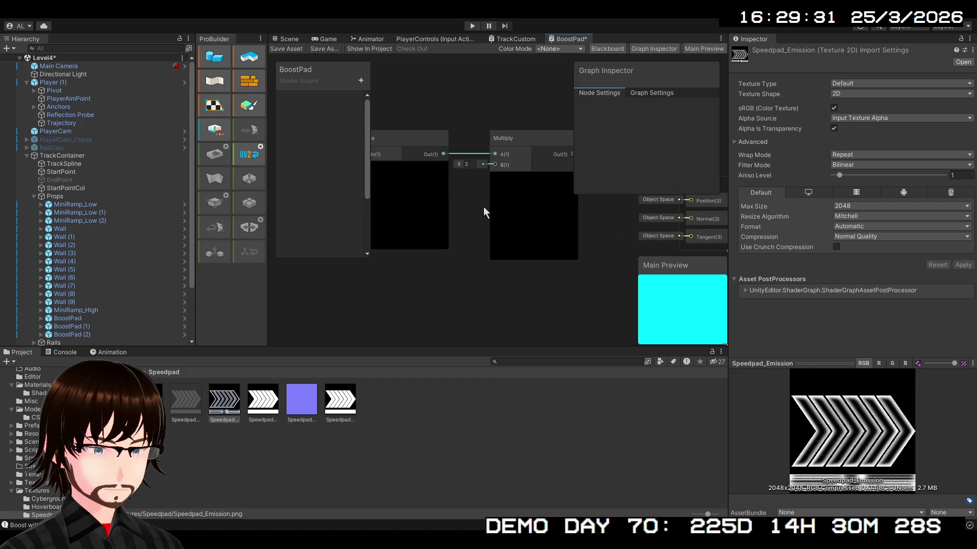
pyautogui.moveTo(472, 246)
pyautogui.mouseDown()
pyautogui.moveTo(478, 274)
pyautogui.moveTo(429, 308)
pyautogui.mouseUp()
pyautogui.scroll(-1, 545, 265)
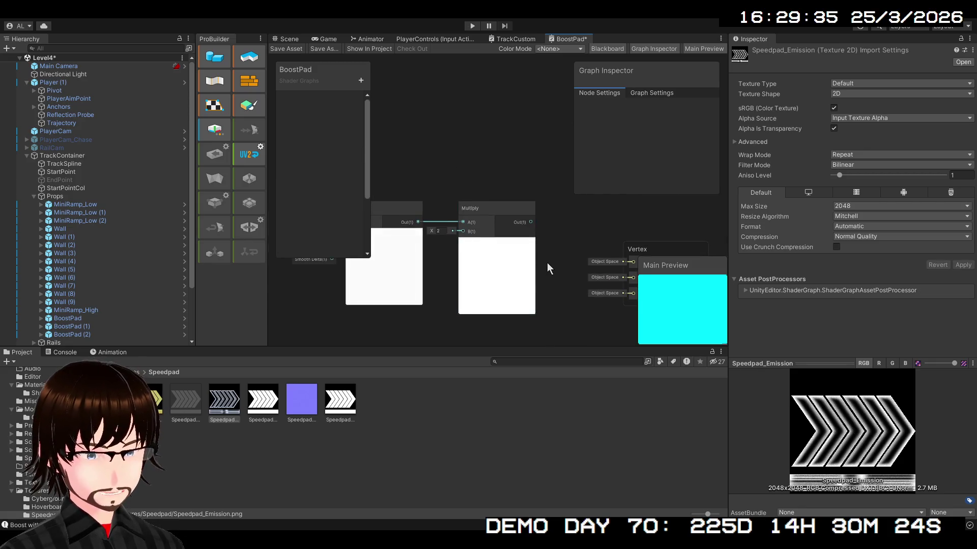
pyautogui.moveTo(547, 262); pyautogui.dragTo(482, 224)
pyautogui.scroll(2, 483, 224)
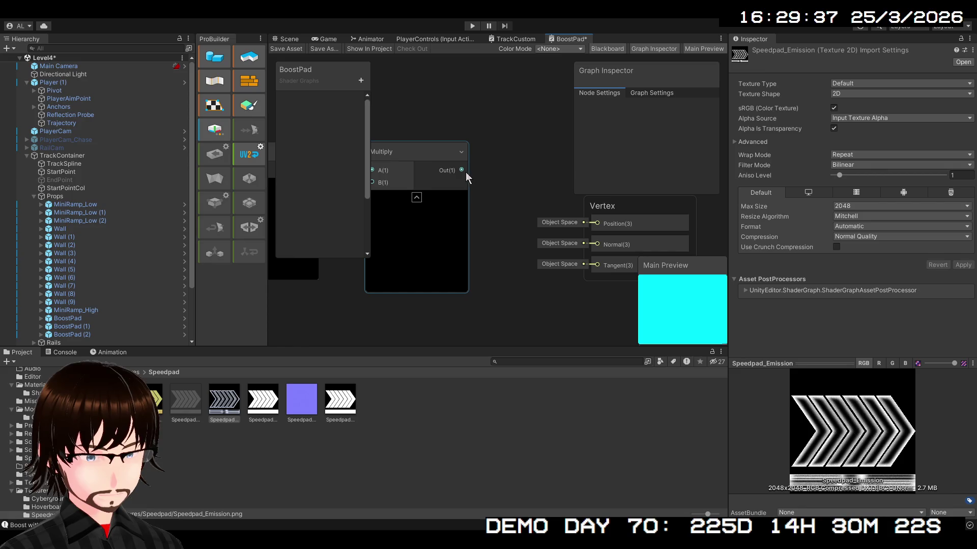
pyautogui.moveTo(465, 172)
pyautogui.mouseDown()
pyautogui.moveTo(449, 197)
pyautogui.moveTo(414, 203)
pyautogui.mouseUp()
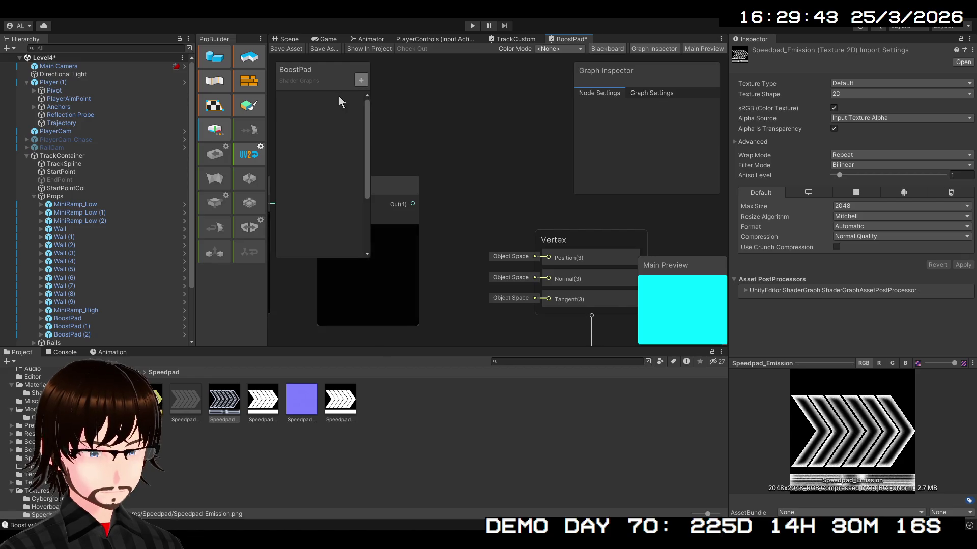
pyautogui.click(379, 104)
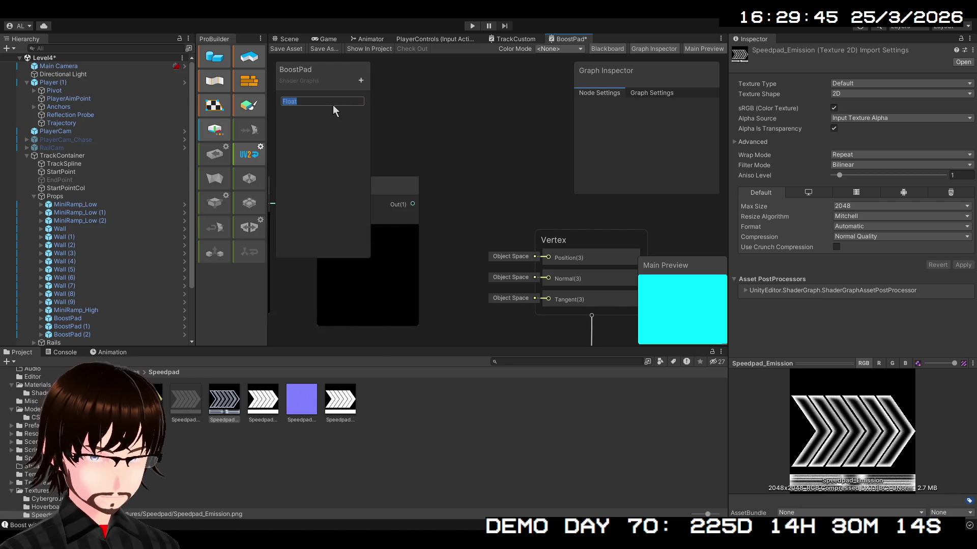
# Name the new Float property StartPos and add a Vector 3 node.
pyautogui.write('StartPos')
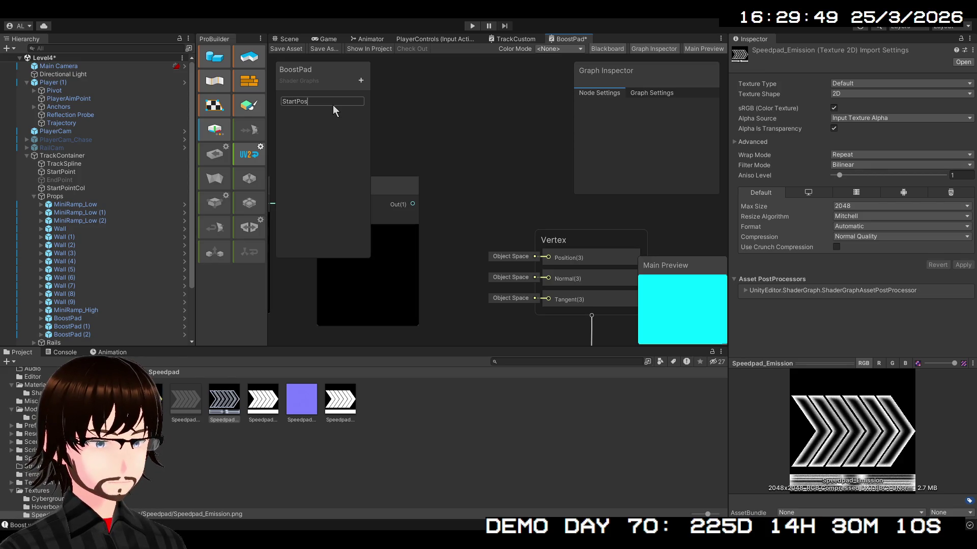
pyautogui.press('Return')
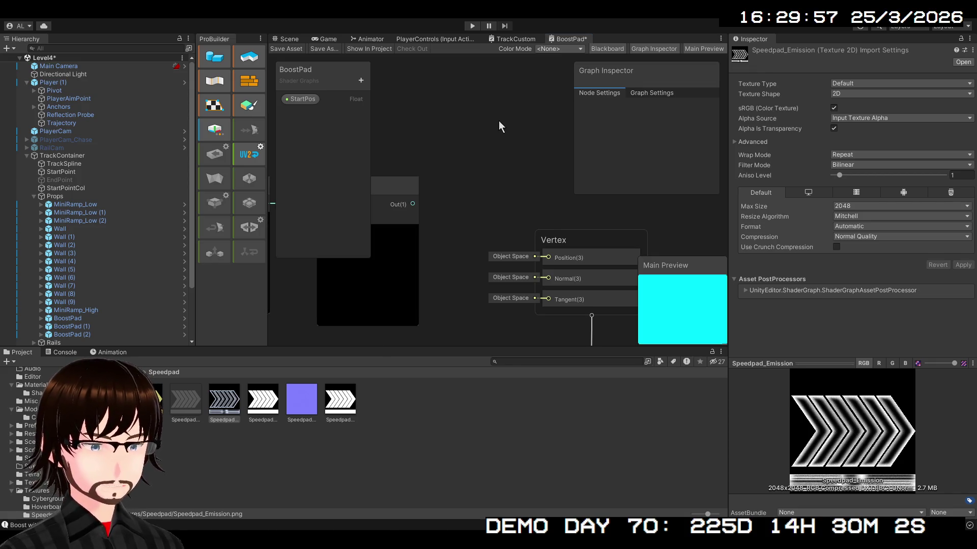
pyautogui.click(484, 154)
# Place the Vector 3 node by the Vertex block feeding Position, and add an Add node.
pyautogui.moveTo(483, 200)
pyautogui.mouseDown()
pyautogui.moveTo(523, 182)
pyautogui.moveTo(450, 234)
pyautogui.mouseUp()
pyautogui.moveTo(467, 195)
pyautogui.mouseDown()
pyautogui.moveTo(448, 143)
pyautogui.moveTo(496, 191)
pyautogui.moveTo(513, 291)
pyautogui.mouseUp()
pyautogui.scroll(-2, 508, 213)
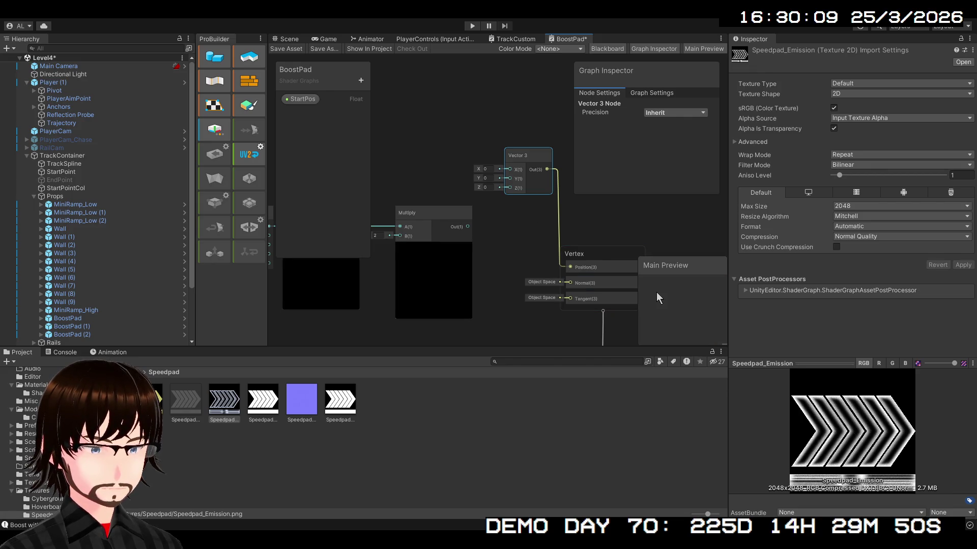
pyautogui.moveTo(511, 236); pyautogui.dragTo(526, 267)
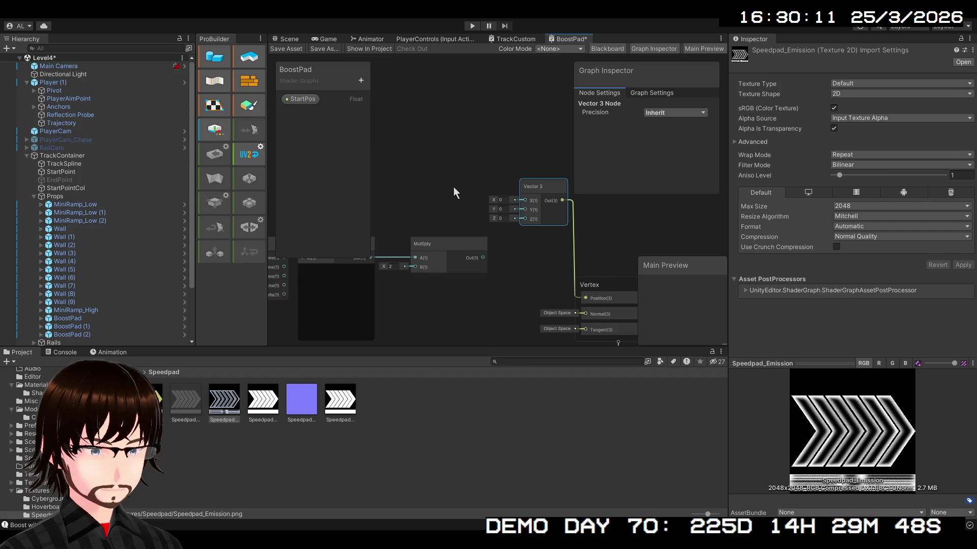
pyautogui.click(445, 168)
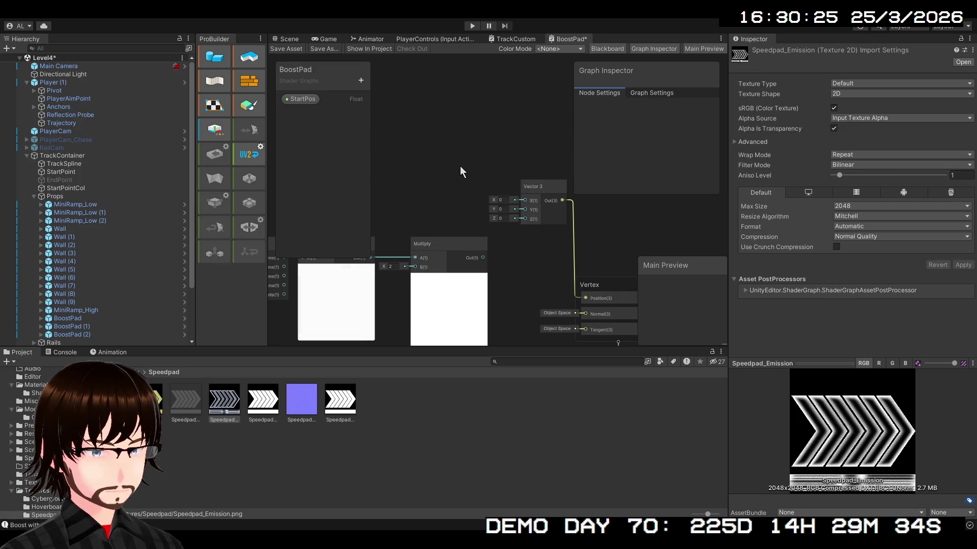
pyautogui.hotkey('ctrl', 'v')
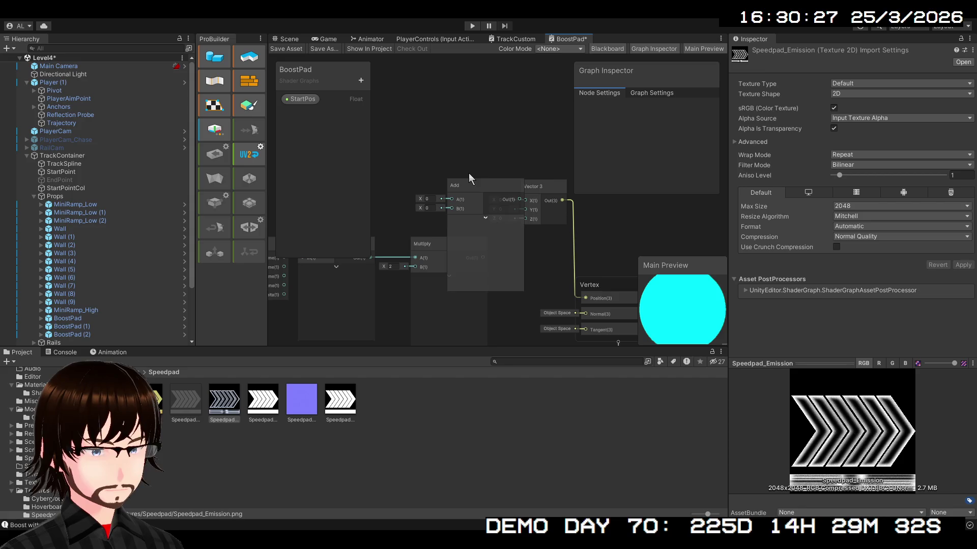
# Move the Time, Sine and Multiply nodes up-left and wire Multiply's output into Add B.
pyautogui.moveTo(495, 163)
pyautogui.mouseDown()
pyautogui.moveTo(478, 118)
pyautogui.moveTo(548, 136)
pyautogui.mouseUp()
pyautogui.scroll(-2, 481, 122)
pyautogui.scroll(2, 475, 163)
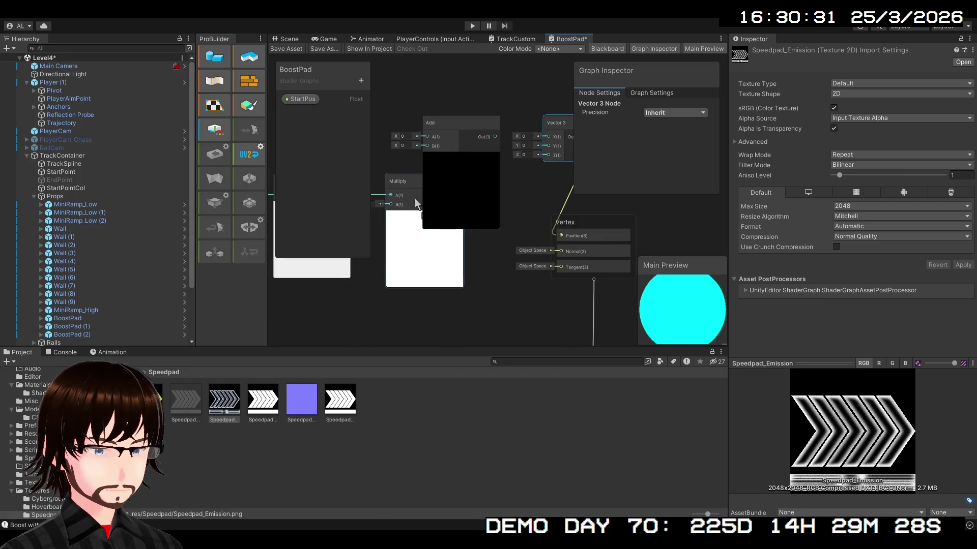
pyautogui.moveTo(414, 198); pyautogui.dragTo(554, 196)
pyautogui.moveTo(389, 139)
pyautogui.mouseDown()
pyautogui.moveTo(536, 284)
pyautogui.moveTo(523, 276)
pyautogui.moveTo(531, 263)
pyautogui.mouseUp()
pyautogui.moveTo(538, 194)
pyautogui.mouseDown()
pyautogui.moveTo(454, 169)
pyautogui.moveTo(455, 136)
pyautogui.mouseUp()
pyautogui.moveTo(504, 186); pyautogui.dragTo(497, 265)
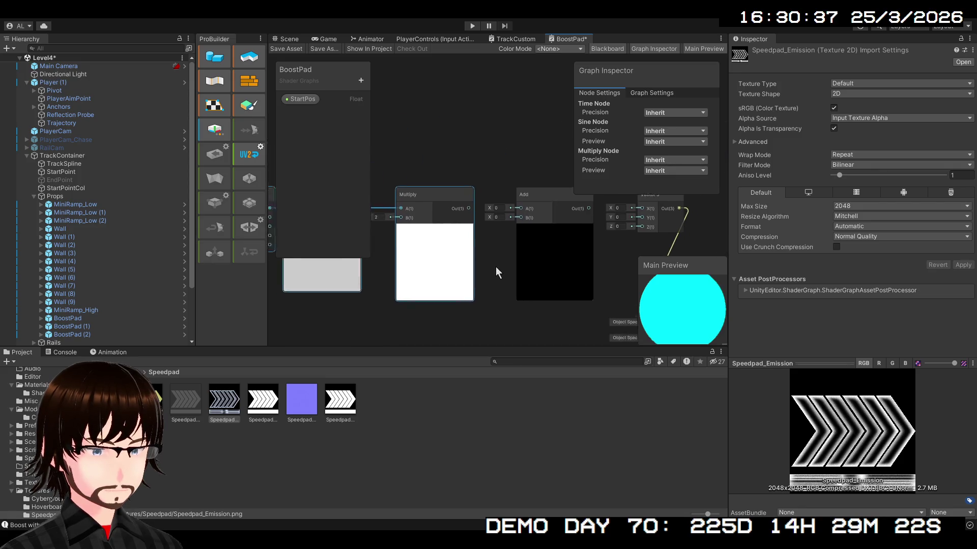
pyautogui.moveTo(483, 226); pyautogui.dragTo(505, 225)
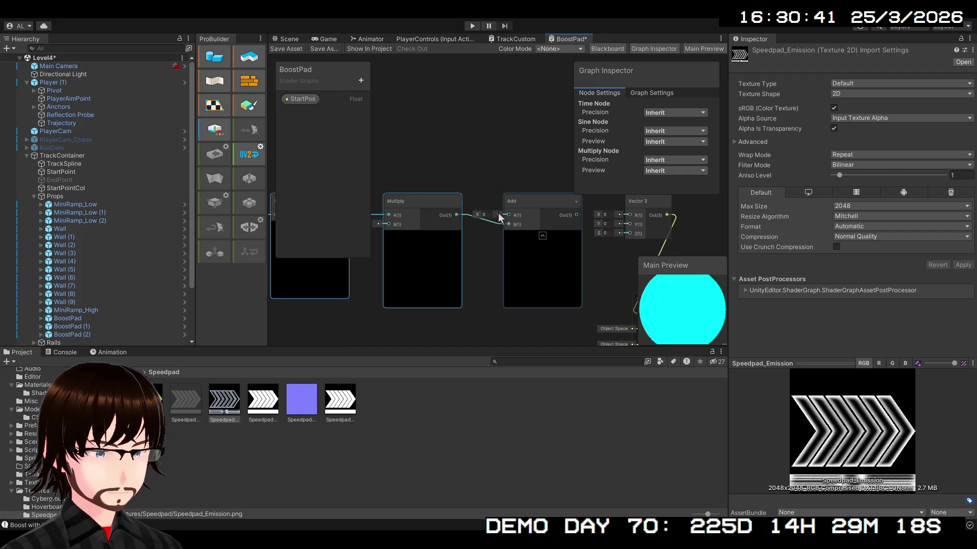
# Wire StartPos into Add A and Add's output into Vector 3 Y, then save.
pyautogui.moveTo(304, 102)
pyautogui.mouseDown()
pyautogui.moveTo(508, 219)
pyautogui.moveTo(473, 155)
pyautogui.moveTo(494, 196)
pyautogui.mouseUp()
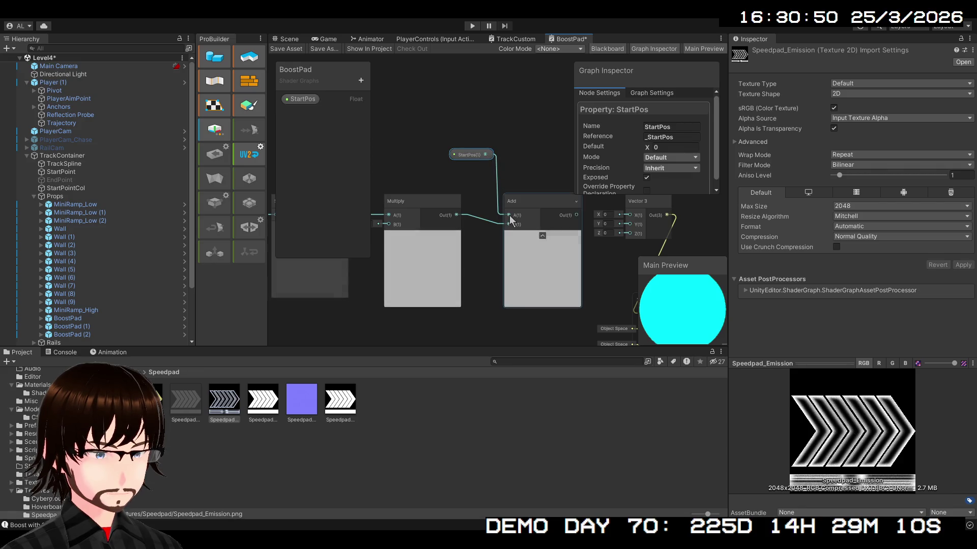
pyautogui.moveTo(533, 170); pyautogui.dragTo(432, 159)
pyautogui.moveTo(469, 205); pyautogui.dragTo(516, 217)
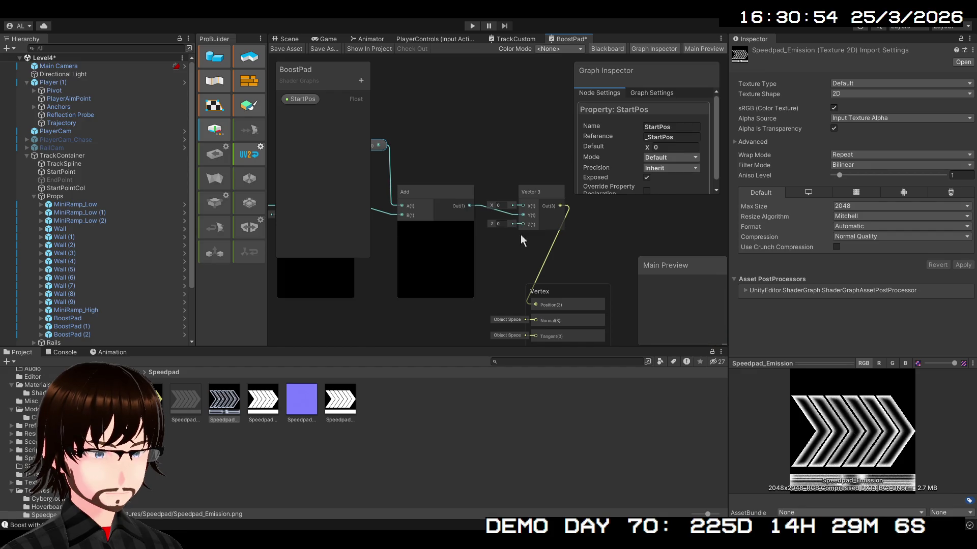
pyautogui.scroll(-2, 574, 266)
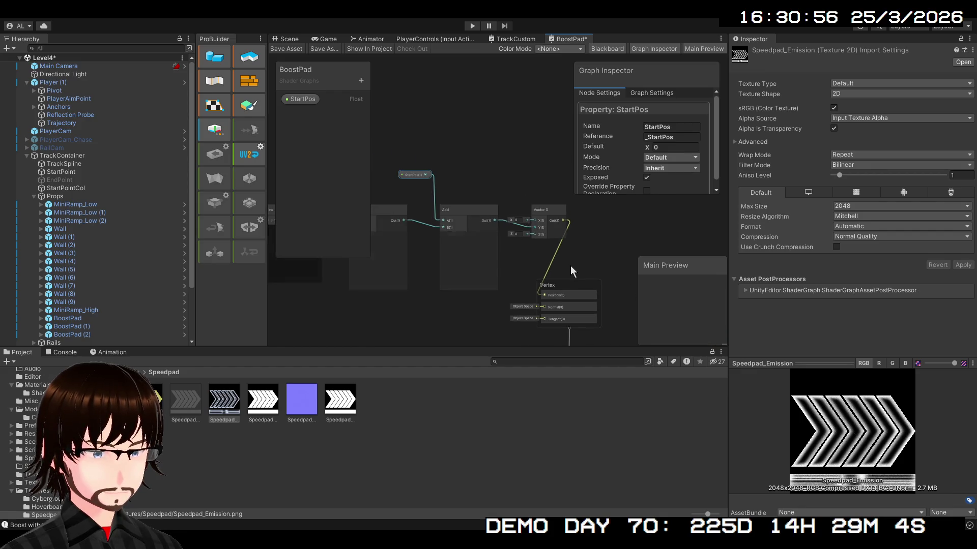
pyautogui.scroll(-1, 569, 257)
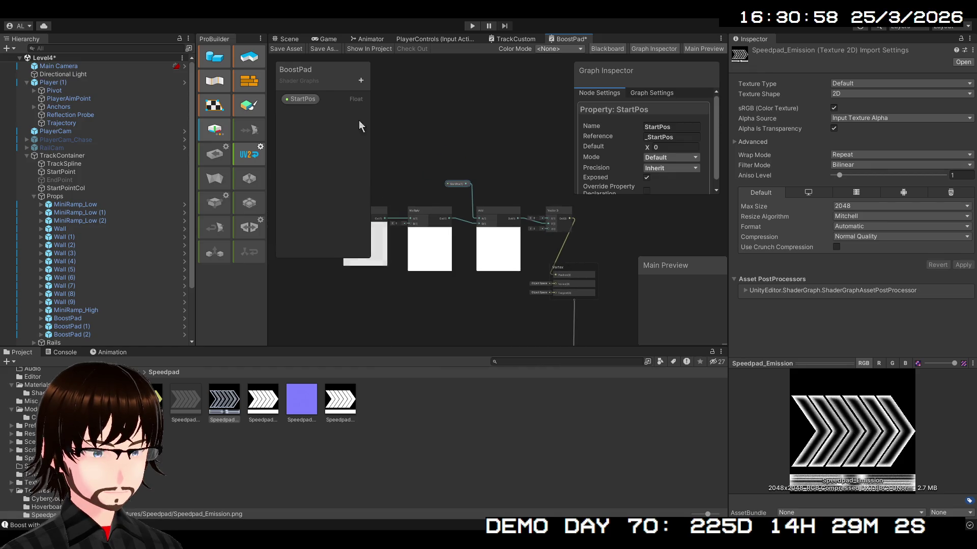
pyautogui.click(286, 49)
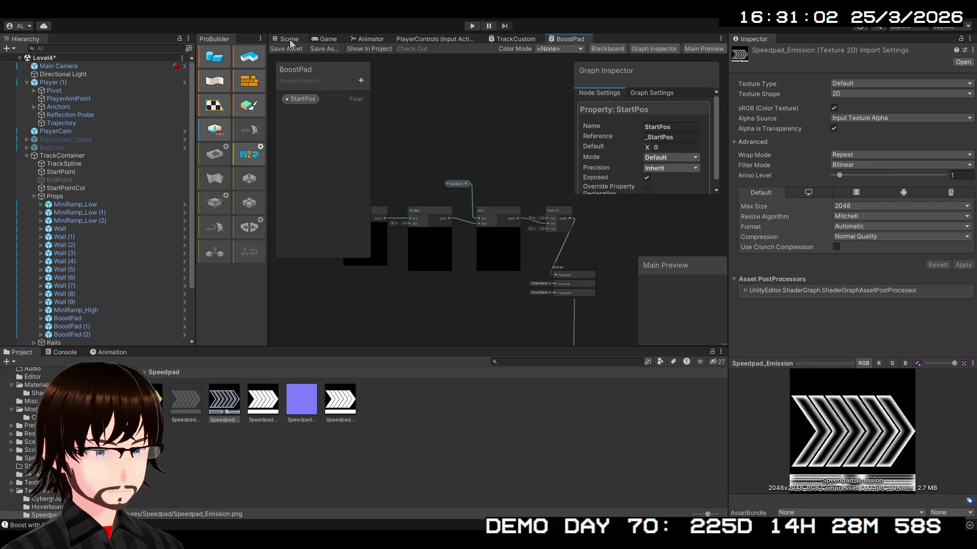
# Look around the Scene view, then return to the BoostPad graph and select the Add node.
pyautogui.click(289, 40)
pyautogui.moveTo(597, 201)
pyautogui.mouseDown()
pyautogui.moveTo(623, 153)
pyautogui.moveTo(802, 168)
pyautogui.moveTo(146, 167)
pyautogui.moveTo(136, 181)
pyautogui.mouseUp()
pyautogui.click(570, 39)
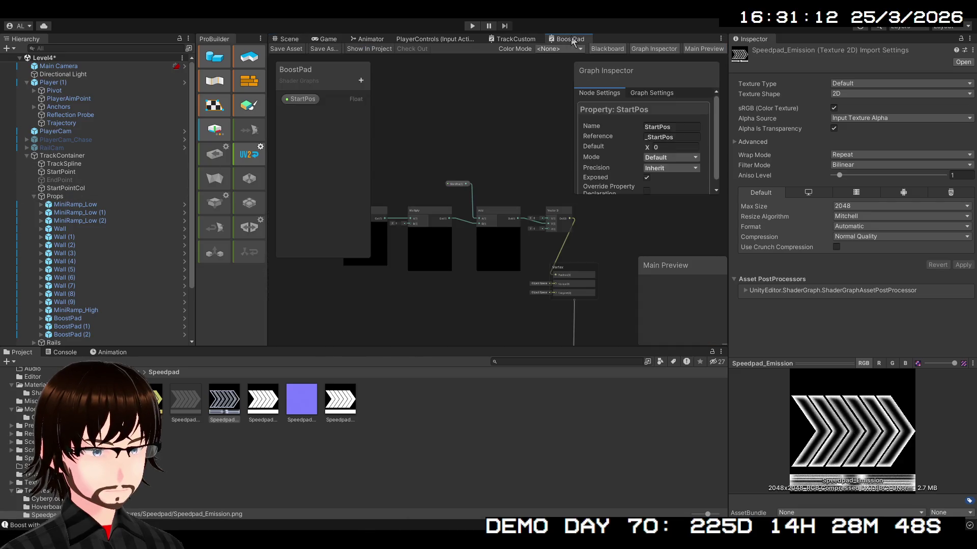
pyautogui.moveTo(539, 212)
pyautogui.mouseDown()
pyautogui.moveTo(506, 151)
pyautogui.moveTo(519, 118)
pyautogui.mouseUp()
pyautogui.click(488, 186)
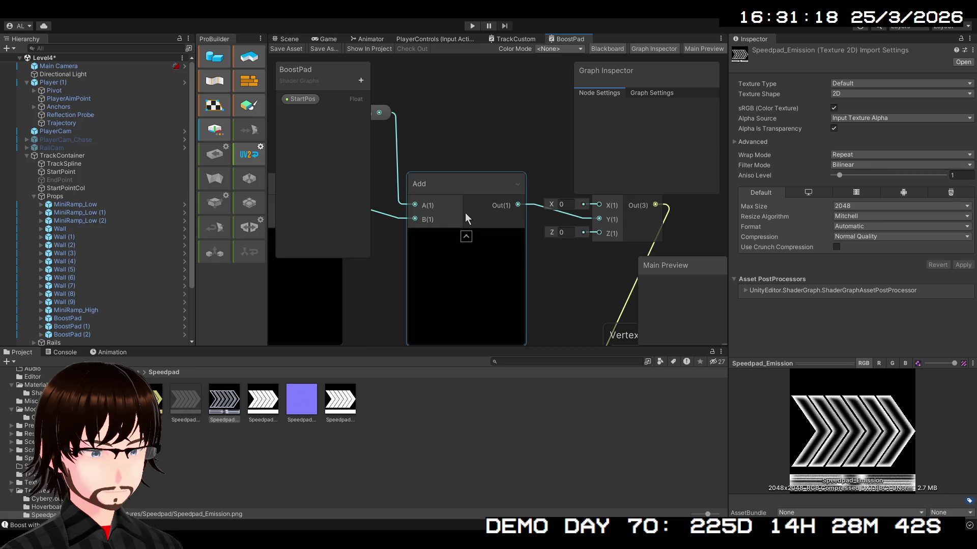
pyautogui.scroll(-2, 465, 213)
pyautogui.scroll(-4, 476, 181)
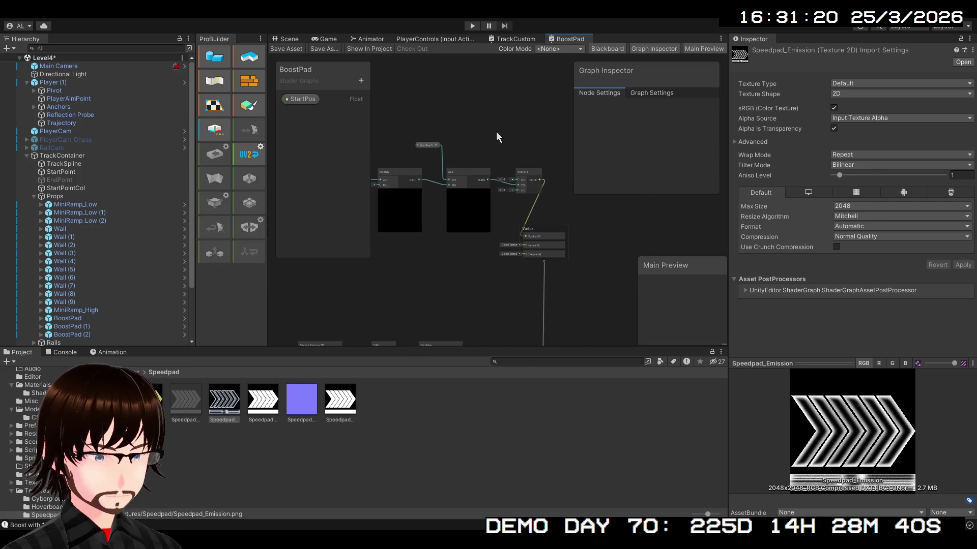
# Move the StartPos, Sine, Multiply and Add nodes left, and pull the Time node closer to Sine.
pyautogui.moveTo(501, 143)
pyautogui.mouseDown()
pyautogui.moveTo(443, 229)
pyautogui.moveTo(383, 254)
pyautogui.mouseUp()
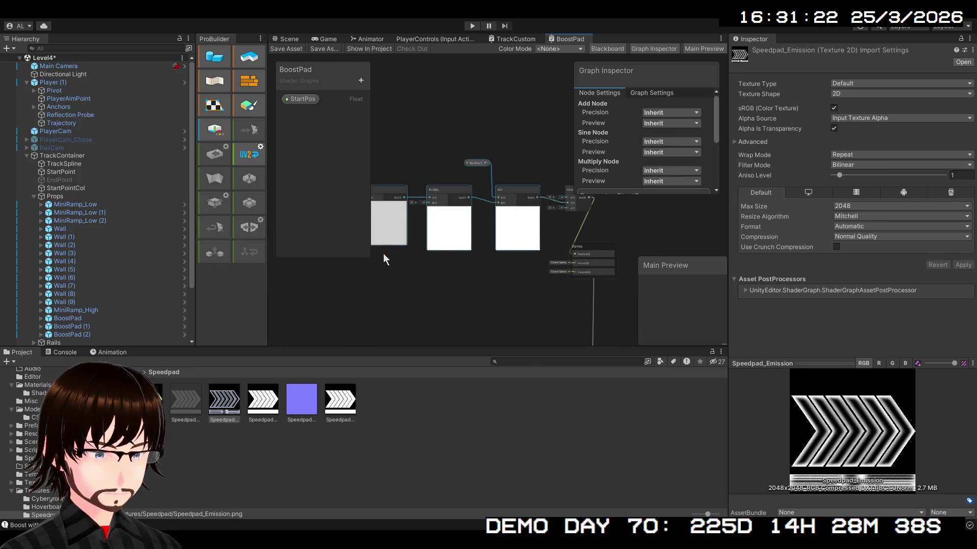
pyautogui.moveTo(517, 190)
pyautogui.mouseDown()
pyautogui.moveTo(457, 193)
pyautogui.moveTo(502, 196)
pyautogui.mouseUp()
pyautogui.click(502, 178)
pyautogui.scroll(1, 442, 163)
pyautogui.moveTo(443, 163)
pyautogui.mouseDown()
pyautogui.moveTo(489, 136)
pyautogui.moveTo(539, 197)
pyautogui.moveTo(490, 202)
pyautogui.moveTo(504, 209)
pyautogui.mouseUp()
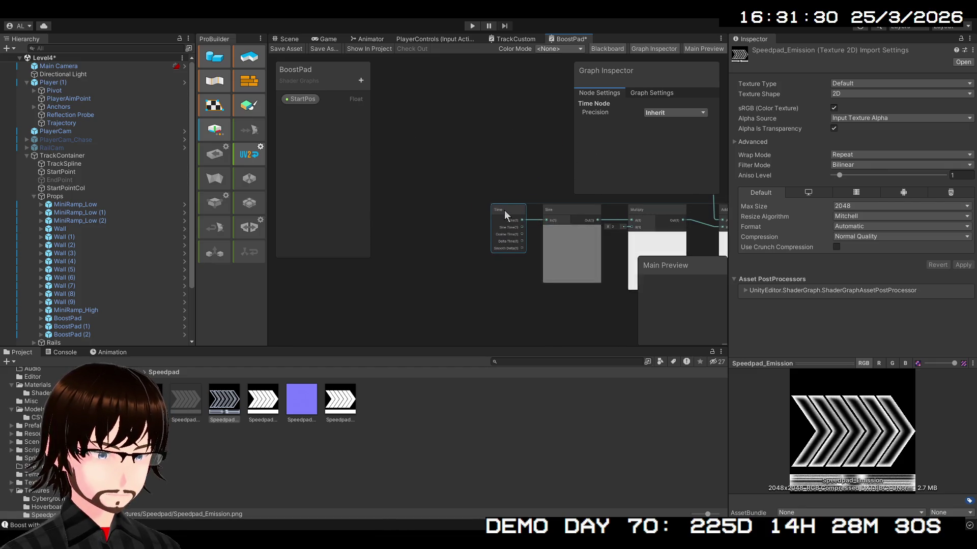
pyautogui.moveTo(529, 175); pyautogui.dragTo(304, 170)
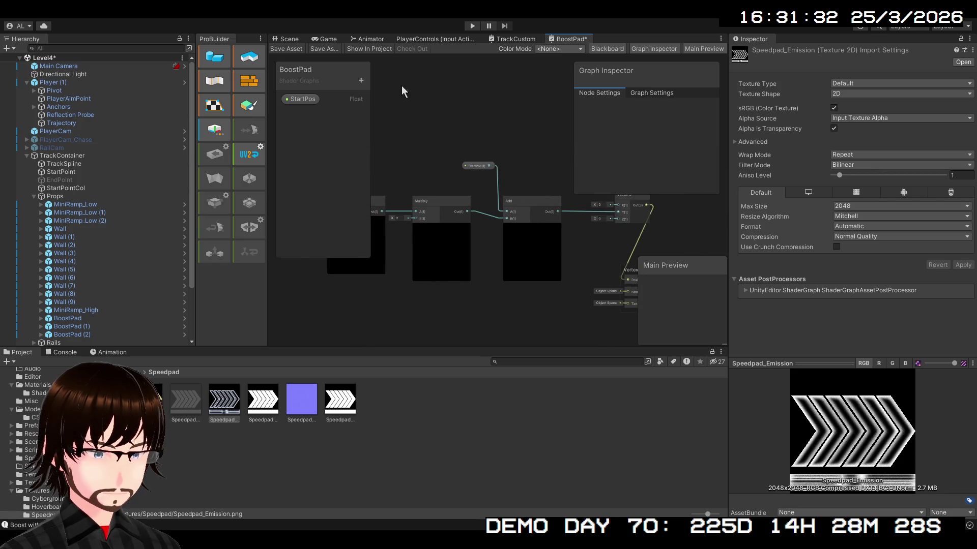
# Set the BoostPadNew material's StartPos to 0.1 in Assets > Materials.
pyautogui.click(97, 371)
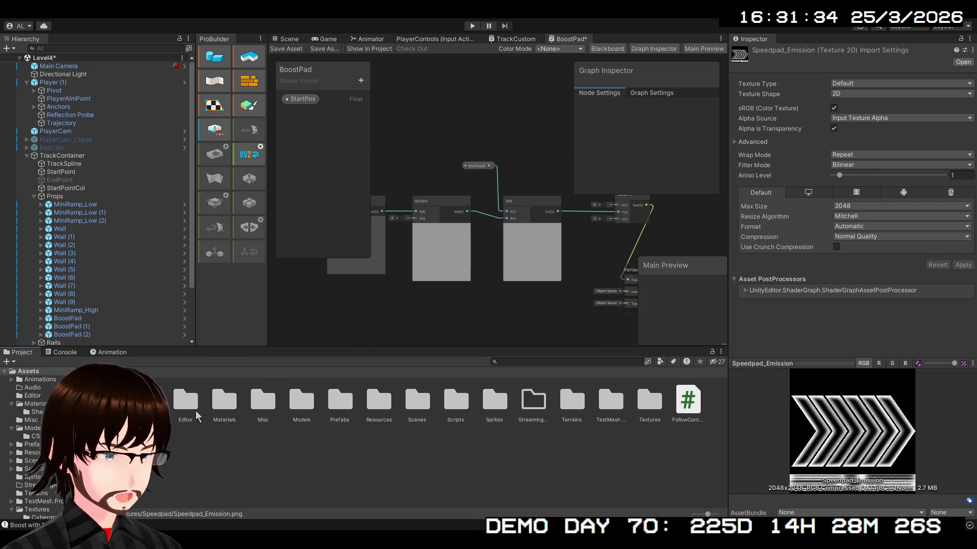
pyautogui.doubleClick(231, 404)
pyautogui.click(232, 409)
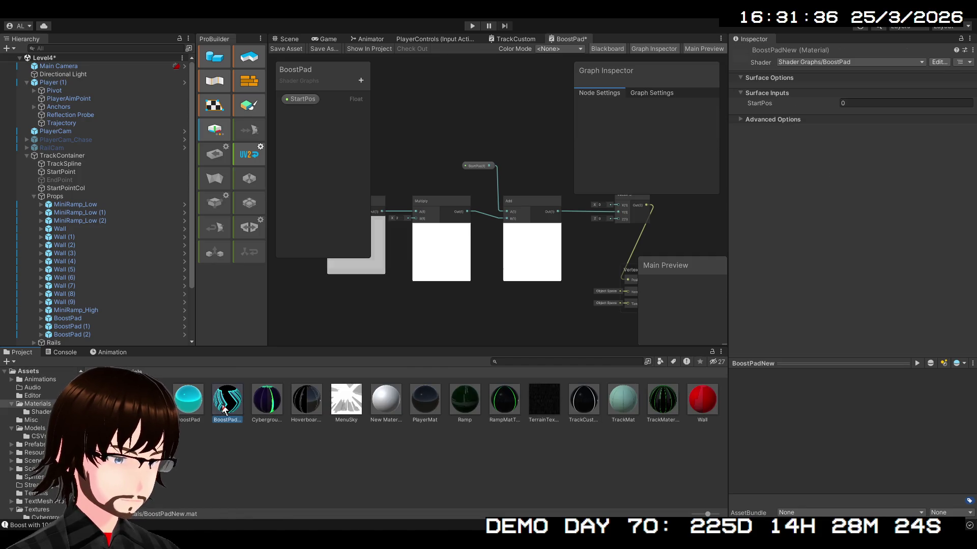
pyautogui.click(866, 105)
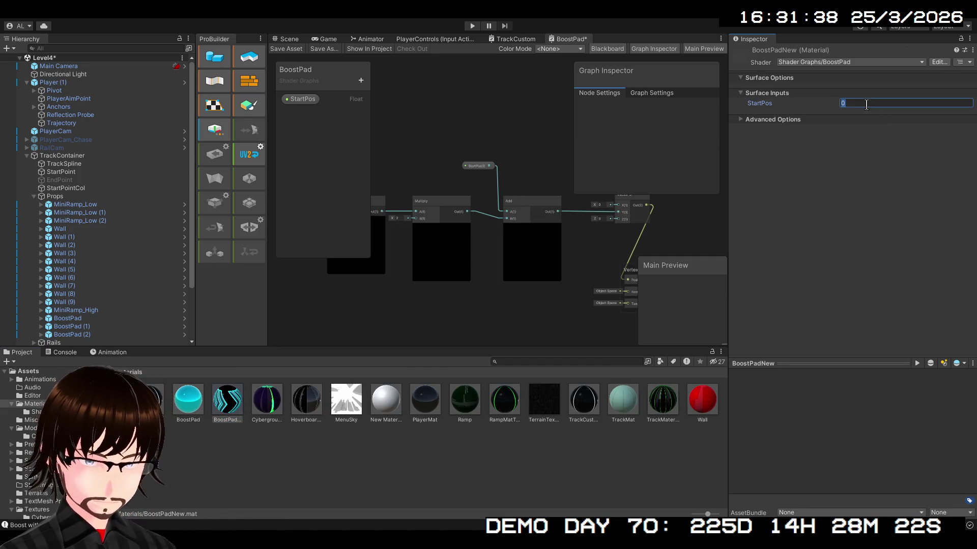
pyautogui.write('0.1')
pyautogui.press('Return')
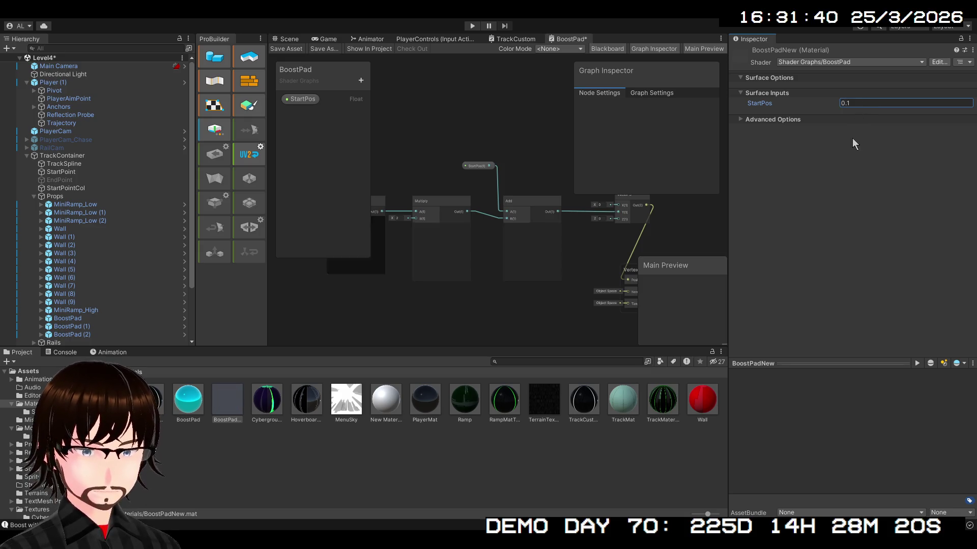
# Pan the graph to the Vector 3 and Vertex nodes, then switch to the Scene view.
pyautogui.scroll(3, 522, 207)
pyautogui.moveTo(522, 207); pyautogui.dragTo(451, 206)
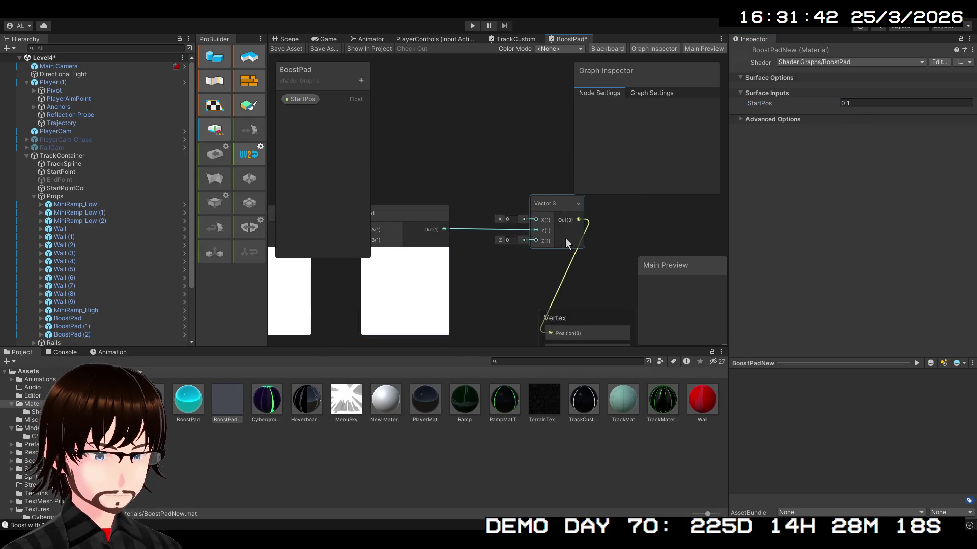
pyautogui.scroll(-2, 569, 244)
pyautogui.moveTo(576, 263); pyautogui.dragTo(526, 209)
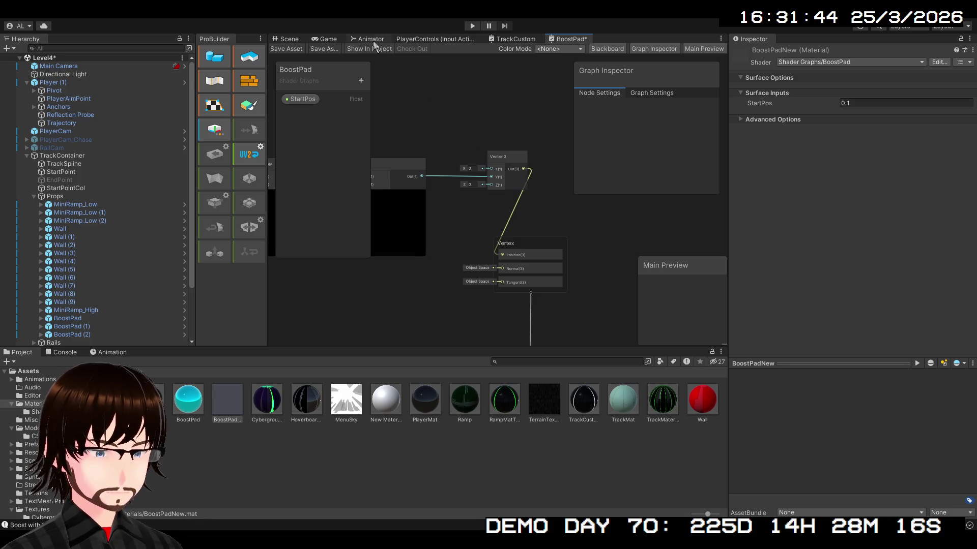
pyautogui.click(289, 40)
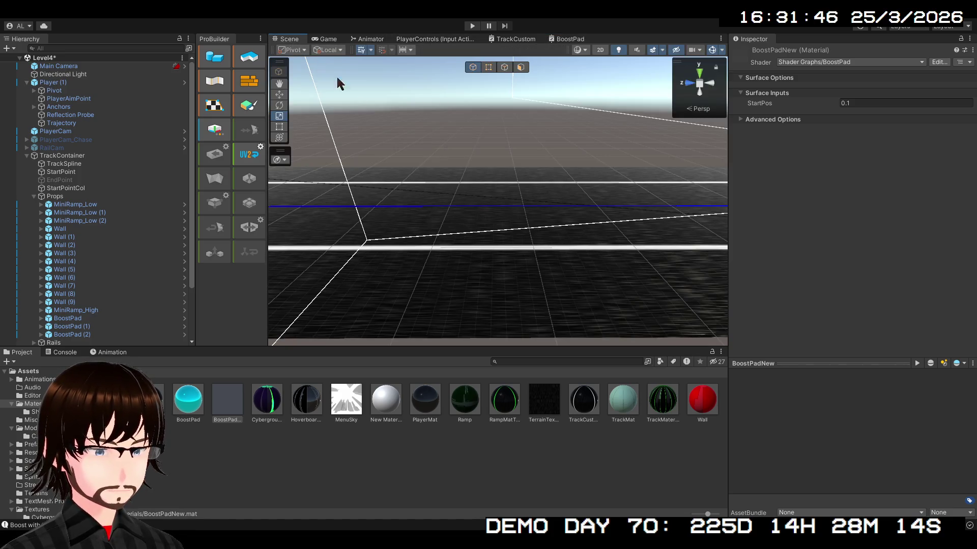
# Orbit down the track, reselect BoostPadNew, reset StartPos to 0, and check the Game view.
pyautogui.moveTo(459, 189); pyautogui.dragTo(593, 173)
pyautogui.click(223, 396)
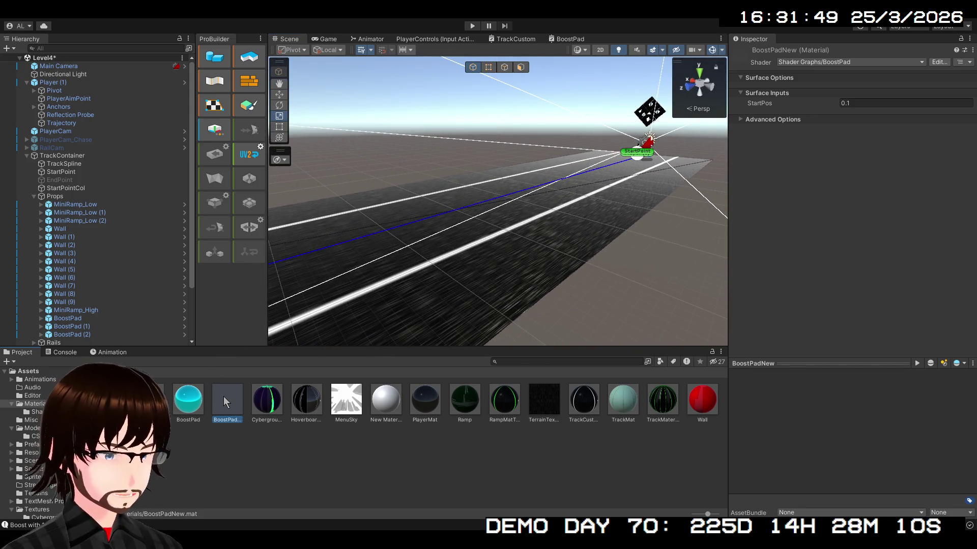
pyautogui.click(230, 446)
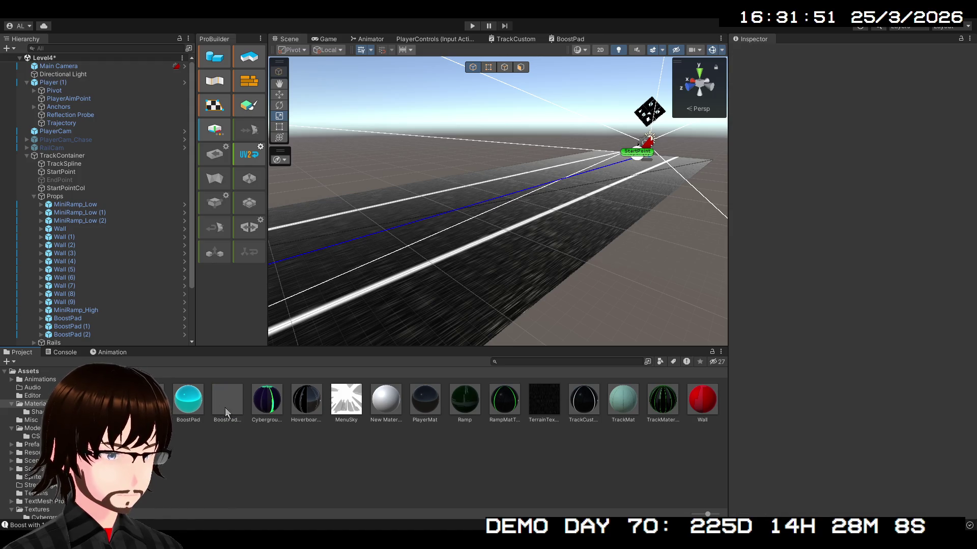
pyautogui.click(224, 393)
pyautogui.click(865, 103)
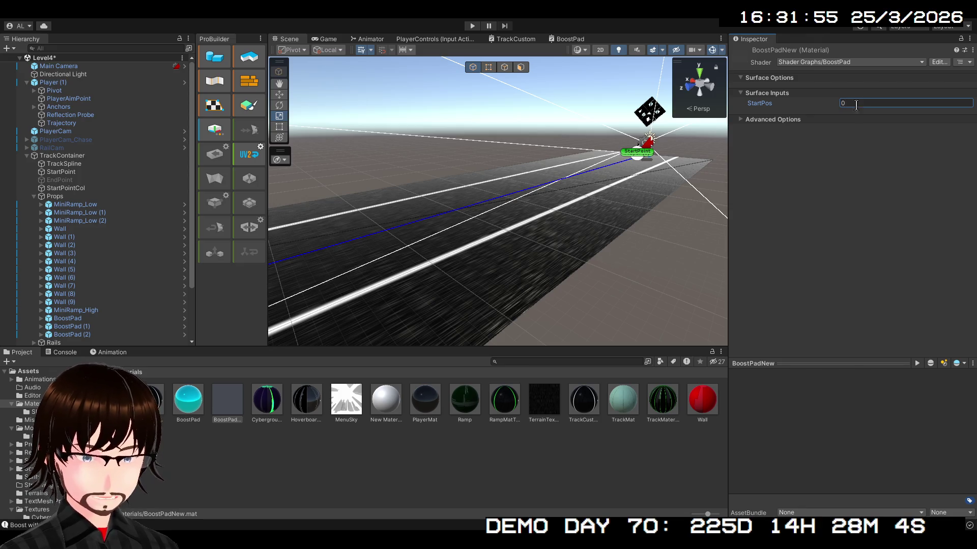
pyautogui.scroll(-2, 610, 205)
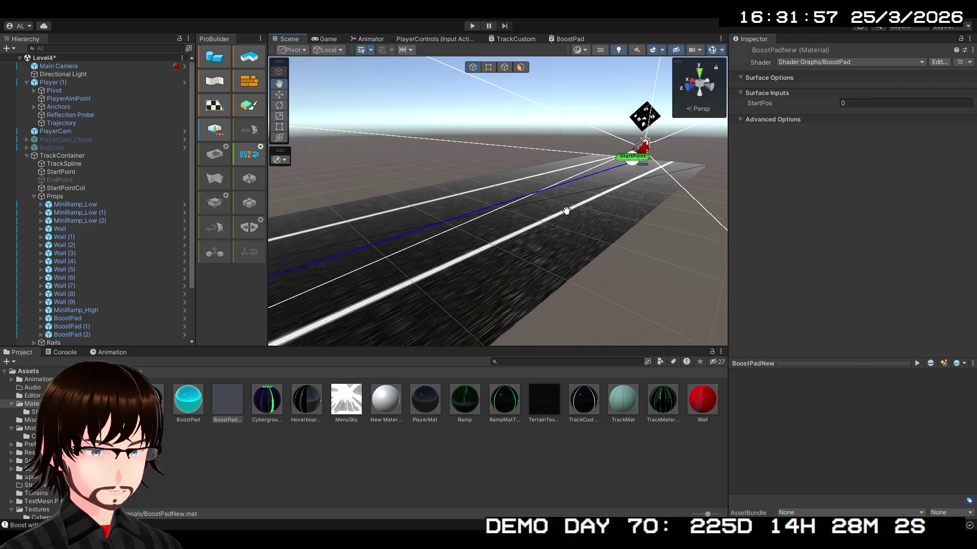
pyautogui.click(323, 39)
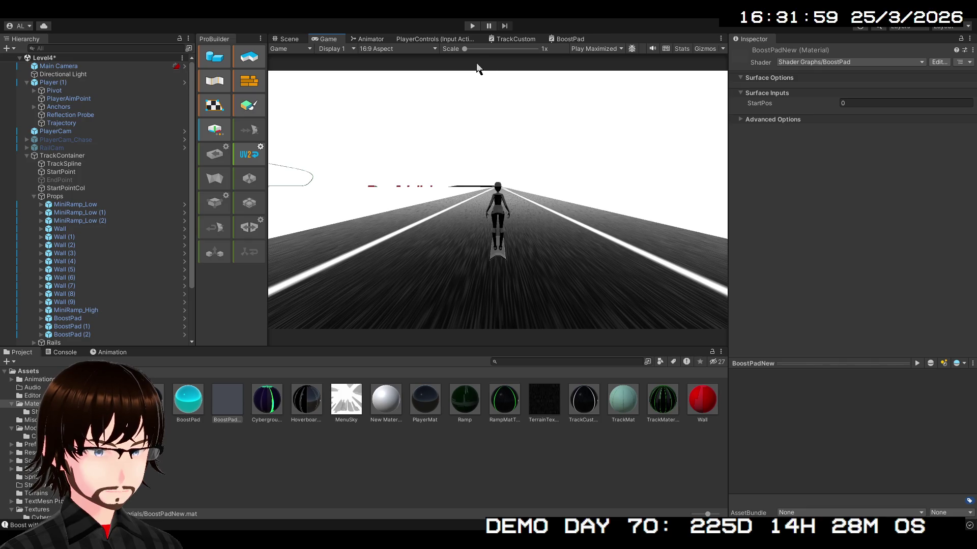
pyautogui.click(570, 39)
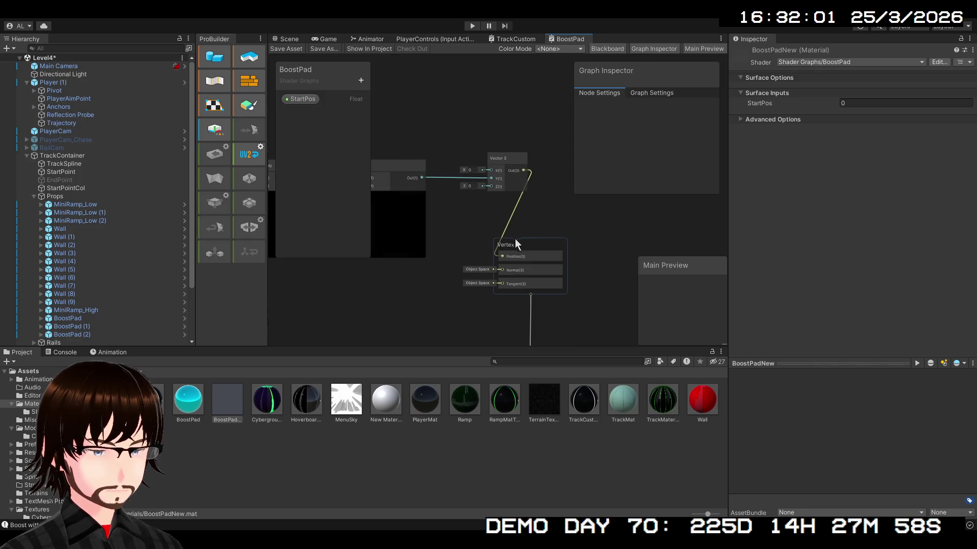
# Remove the Vector 3 to Vertex Position link, shift Vector 3 down-left, and place the new Object node.
pyautogui.click(511, 222)
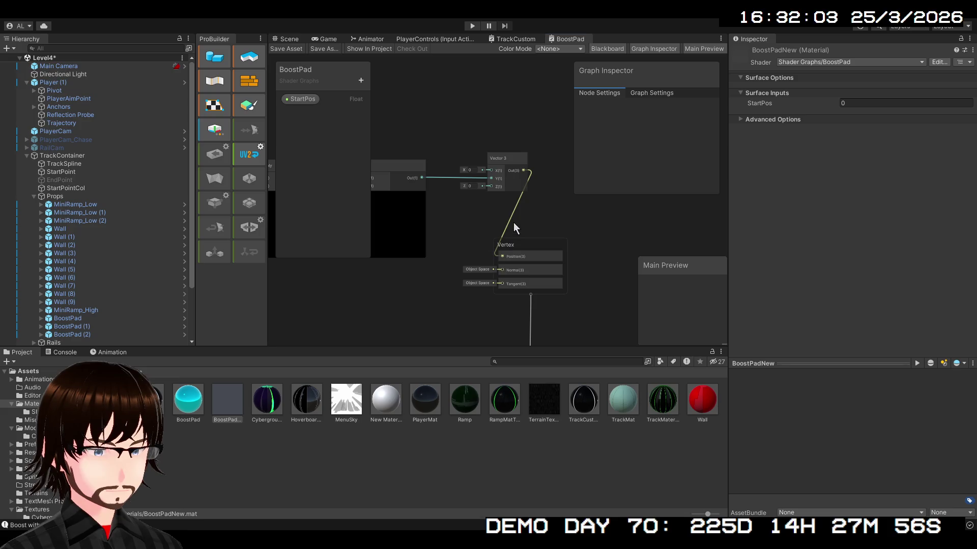
pyautogui.press('Delete')
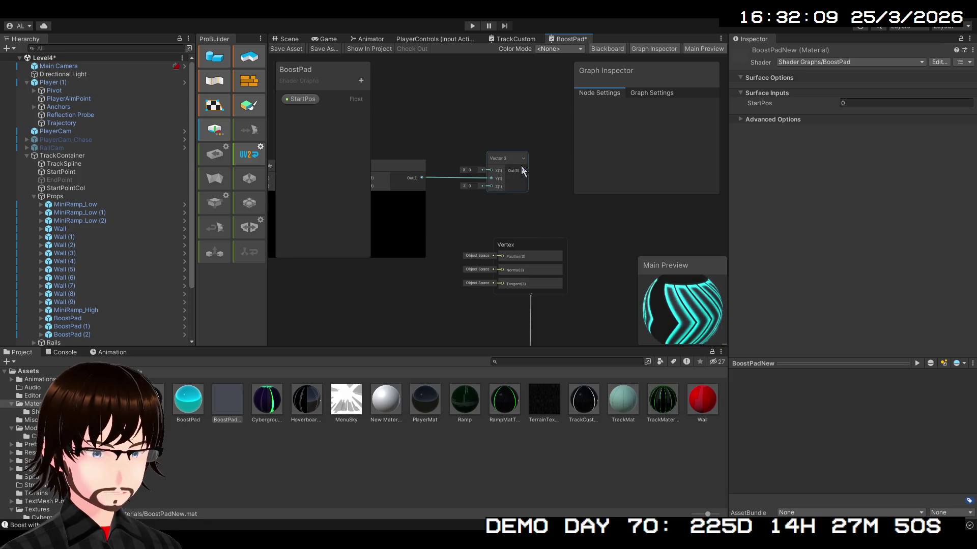
pyautogui.click(509, 159)
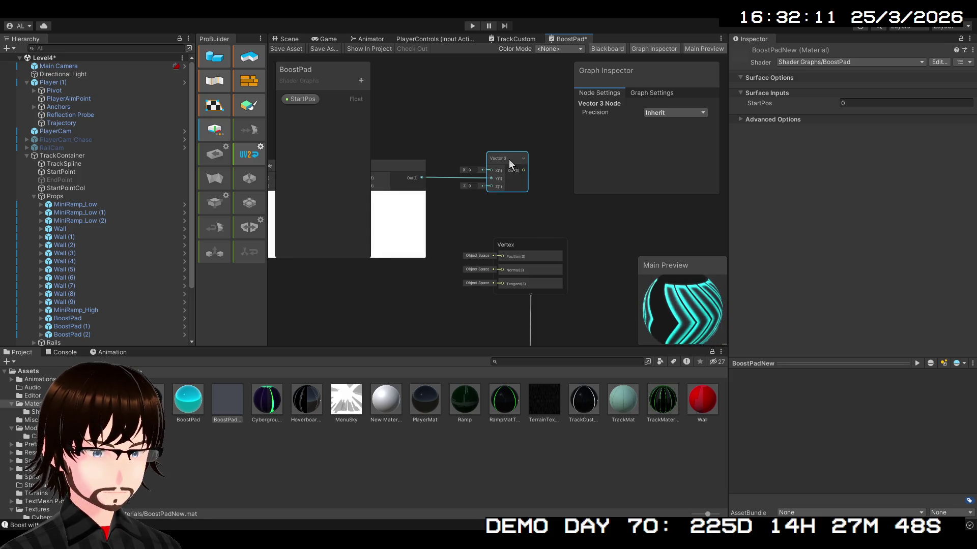
pyautogui.moveTo(526, 170)
pyautogui.mouseDown()
pyautogui.moveTo(510, 175)
pyautogui.moveTo(517, 182)
pyautogui.moveTo(496, 255)
pyautogui.moveTo(573, 250)
pyautogui.moveTo(564, 250)
pyautogui.mouseUp()
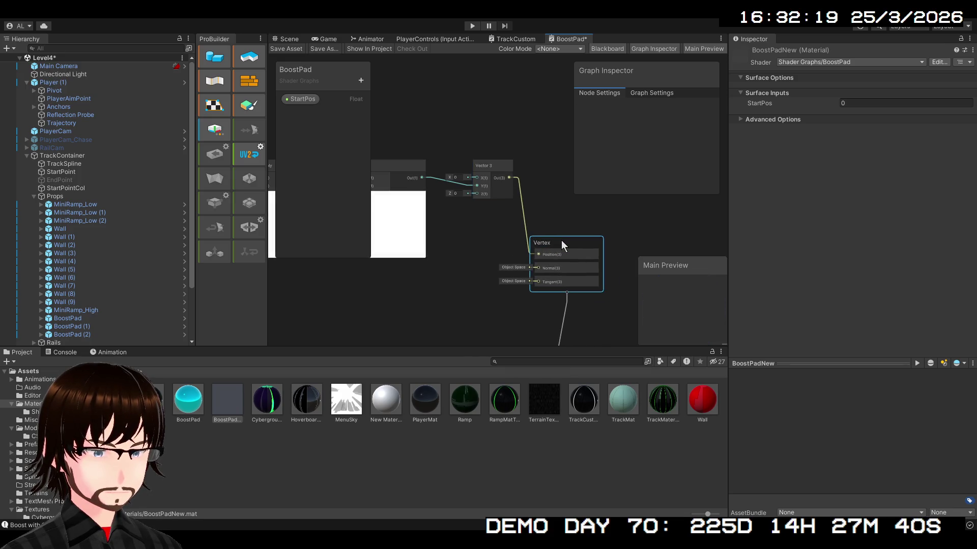
pyautogui.click(526, 224)
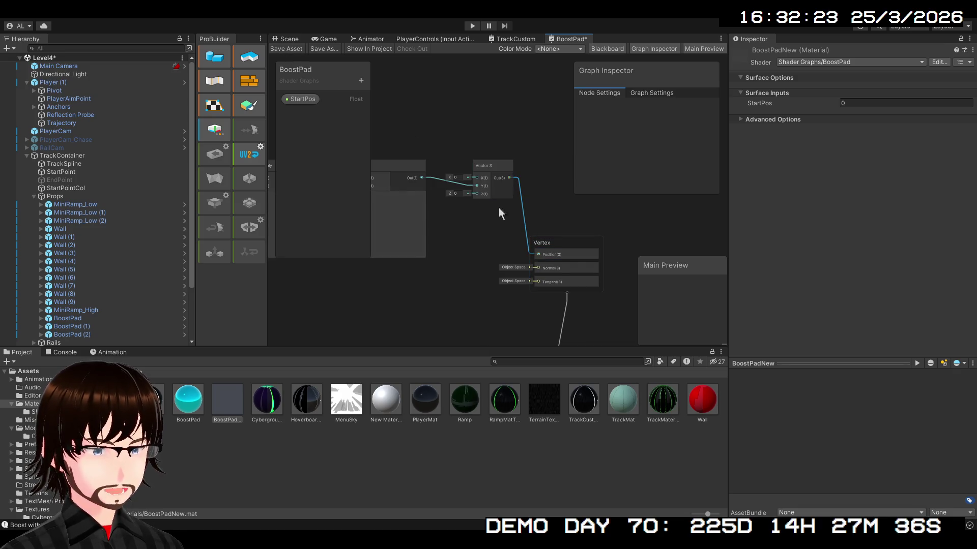
pyautogui.press('Delete')
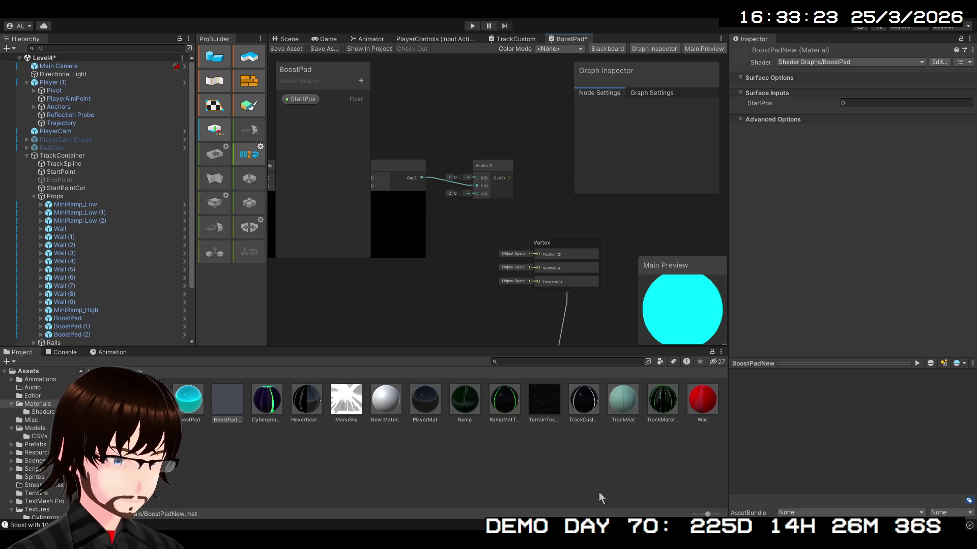
pyautogui.scroll(3, 609, 258)
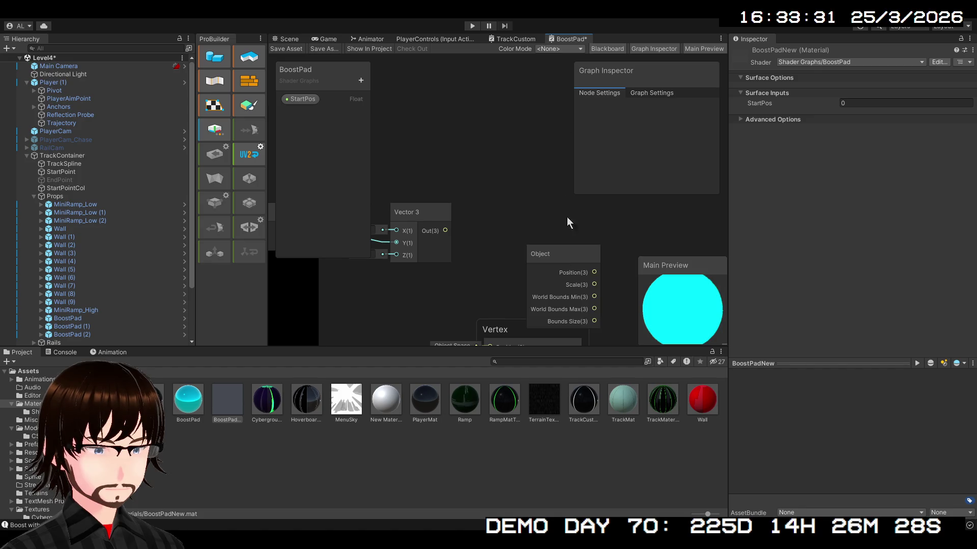
pyautogui.moveTo(563, 252)
pyautogui.mouseDown()
pyautogui.moveTo(539, 216)
pyautogui.moveTo(223, 219)
pyautogui.moveTo(420, 213)
pyautogui.moveTo(316, 216)
pyautogui.moveTo(377, 219)
pyautogui.mouseUp()
# Delete the StartPos property node and position the Object node above the chain near the Blackboard.
pyautogui.moveTo(393, 212)
pyautogui.mouseDown()
pyautogui.moveTo(439, 153)
pyautogui.moveTo(776, 209)
pyautogui.moveTo(872, 208)
pyautogui.moveTo(624, 173)
pyautogui.moveTo(463, 107)
pyautogui.mouseUp()
pyautogui.scroll(-2, 502, 129)
pyautogui.moveTo(503, 131)
pyautogui.mouseDown()
pyautogui.moveTo(520, 174)
pyautogui.moveTo(502, 204)
pyautogui.moveTo(530, 237)
pyautogui.mouseUp()
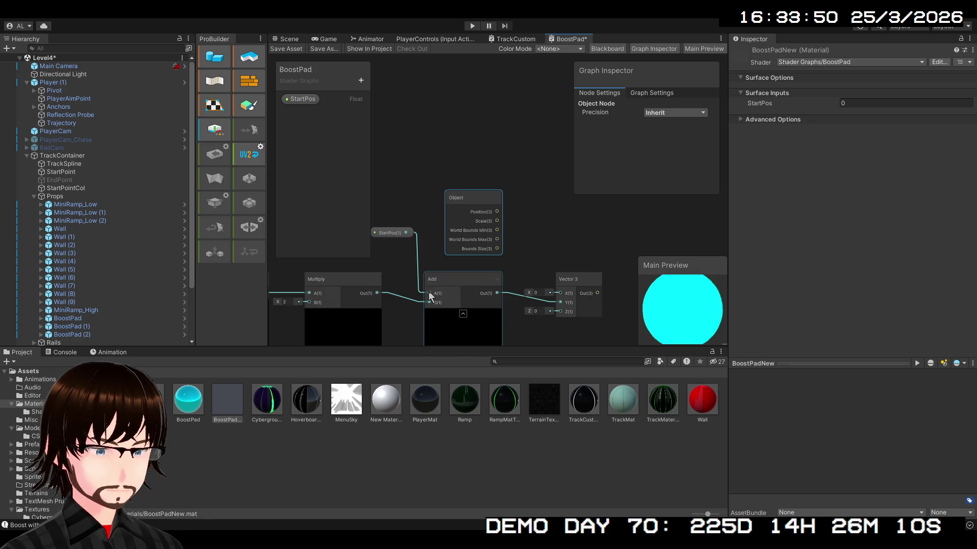
pyautogui.click(386, 233)
pyautogui.press('Delete')
pyautogui.moveTo(474, 205); pyautogui.dragTo(380, 188)
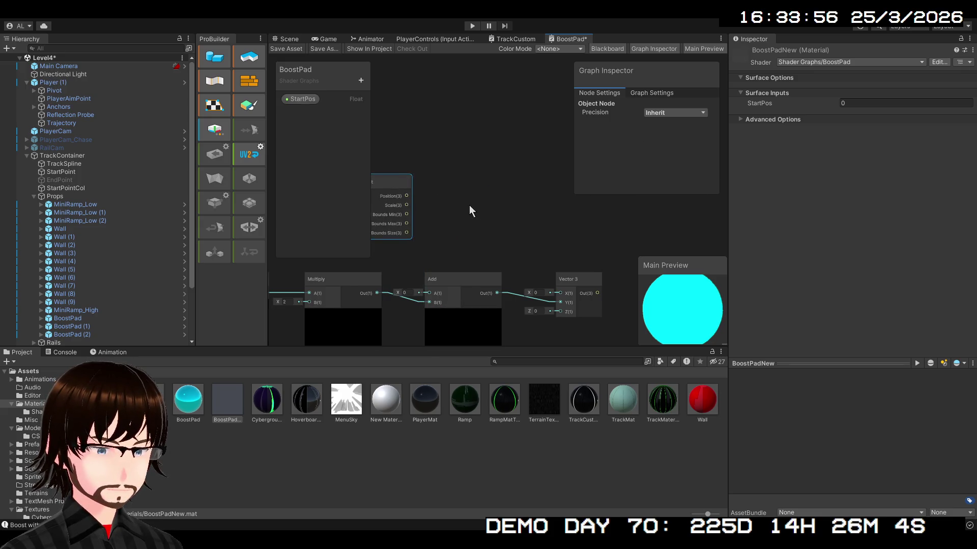
pyautogui.moveTo(464, 203); pyautogui.dragTo(548, 201)
pyautogui.moveTo(455, 180); pyautogui.dragTo(425, 185)
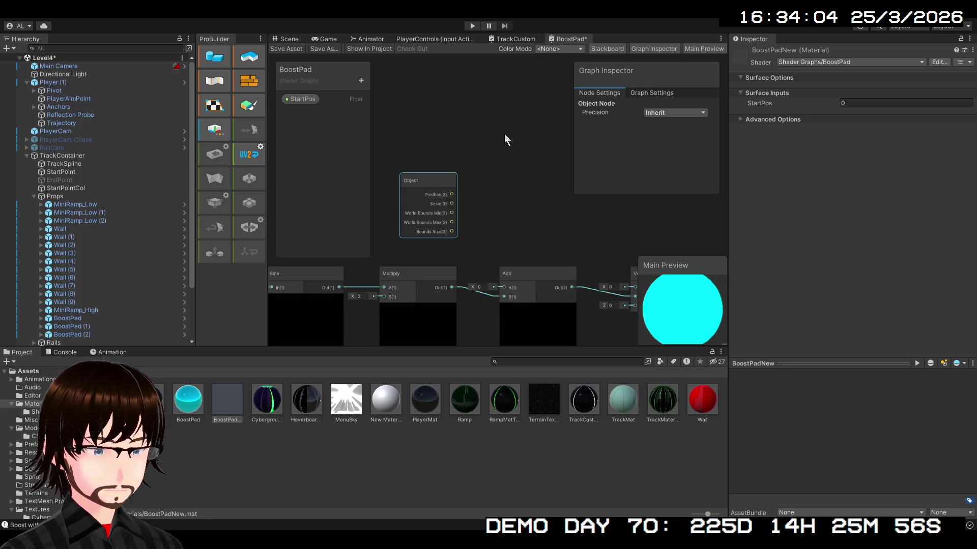
pyautogui.hotkey('ctrl', 'v')
pyautogui.moveTo(496, 197); pyautogui.dragTo(511, 172)
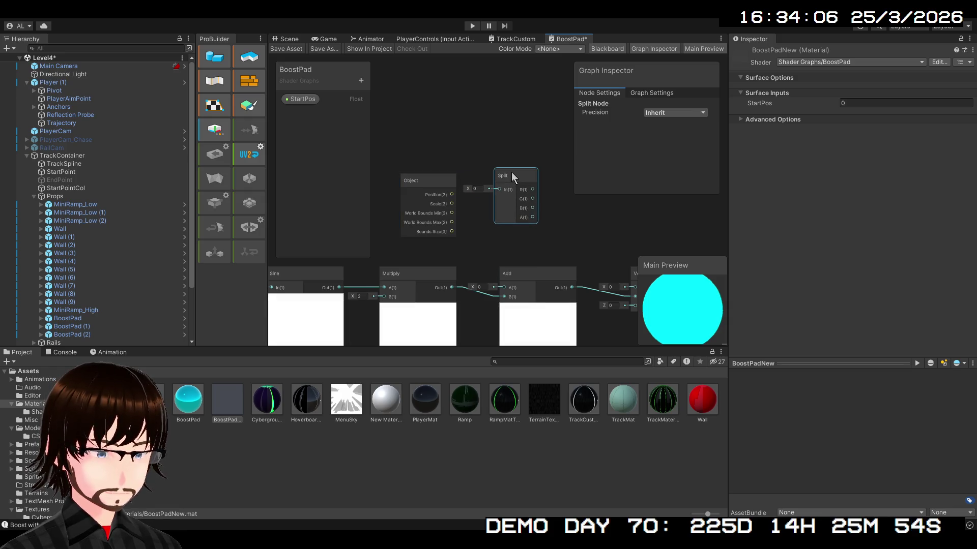
pyautogui.press('Delete')
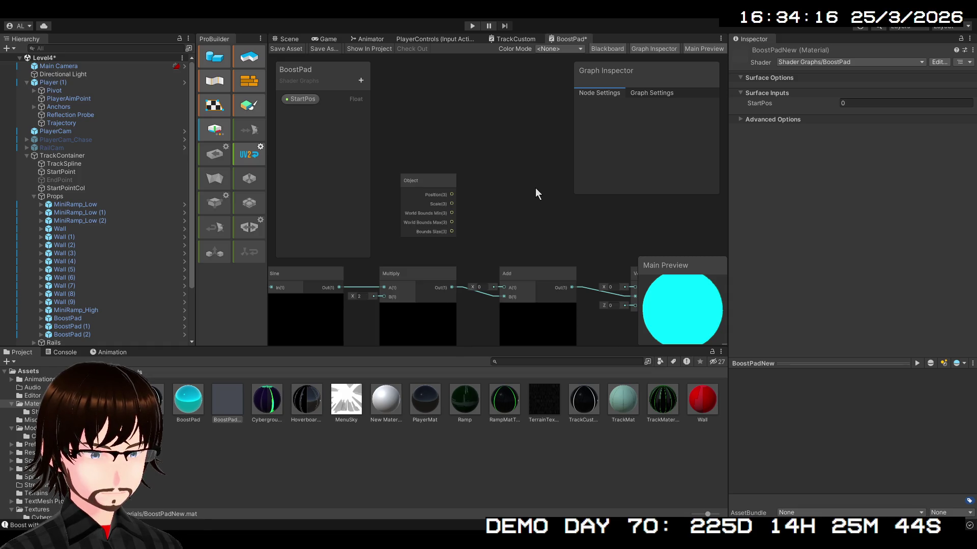
pyautogui.hotkey('ctrl', 'v')
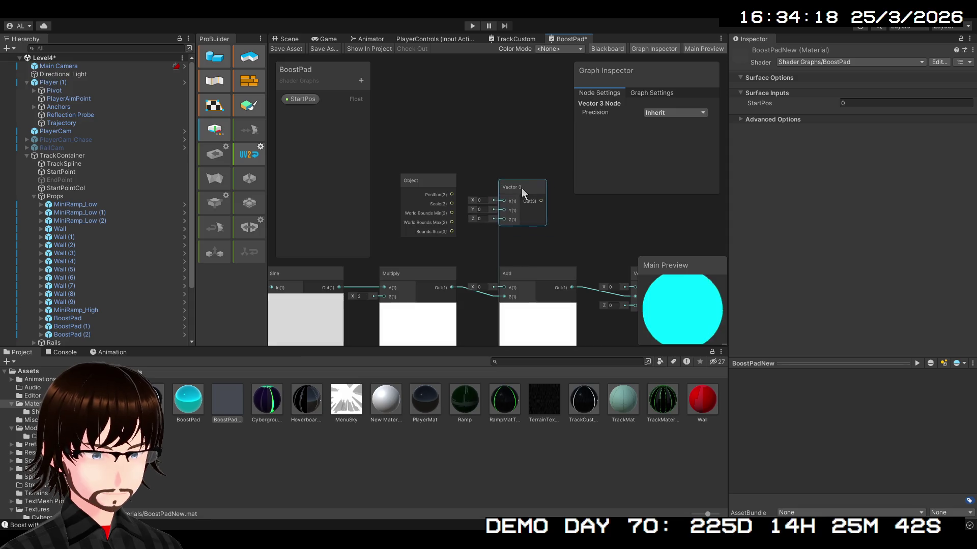
pyautogui.press('Delete')
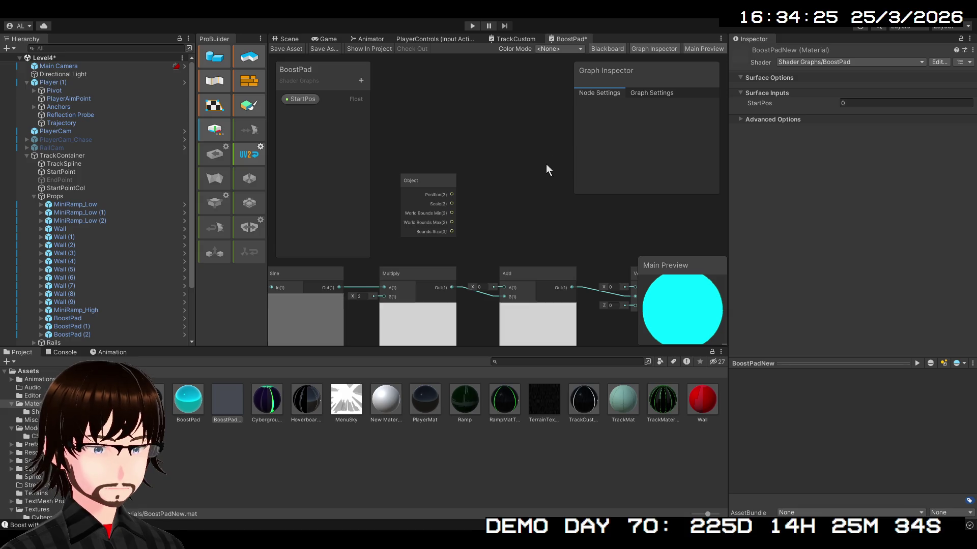
pyautogui.hotkey('ctrl', 'v')
pyautogui.moveTo(551, 199); pyautogui.dragTo(514, 157)
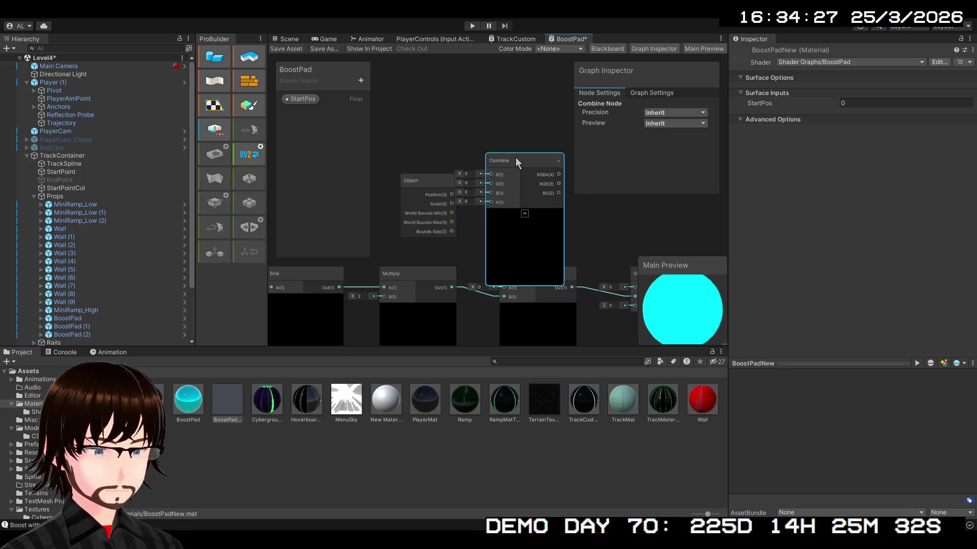
pyautogui.press('Delete')
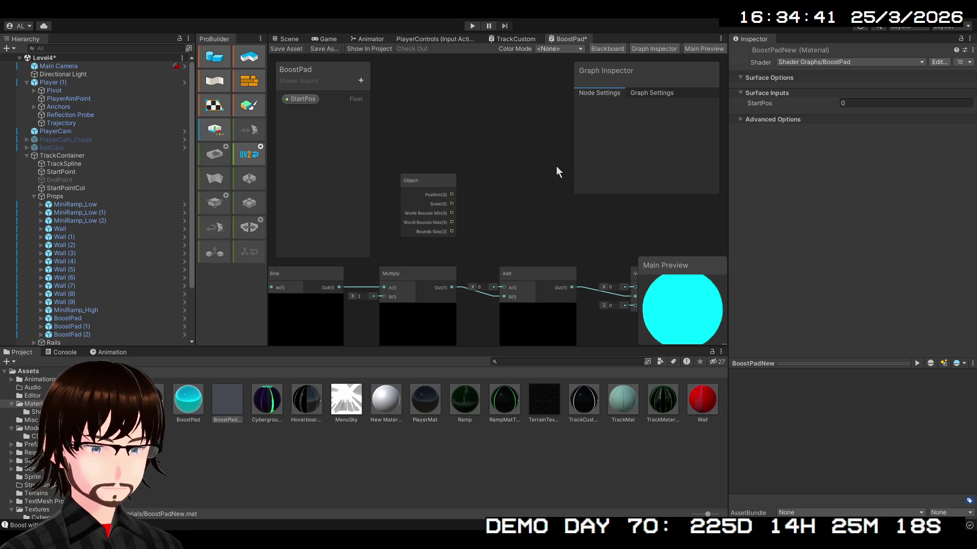
pyautogui.hotkey('ctrl', 'v')
pyautogui.click(541, 175)
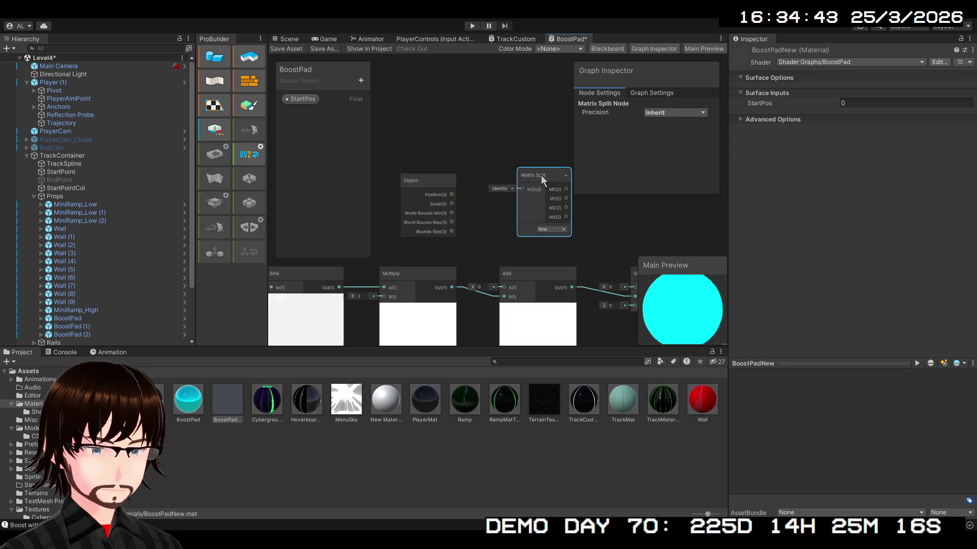
pyautogui.press('Delete')
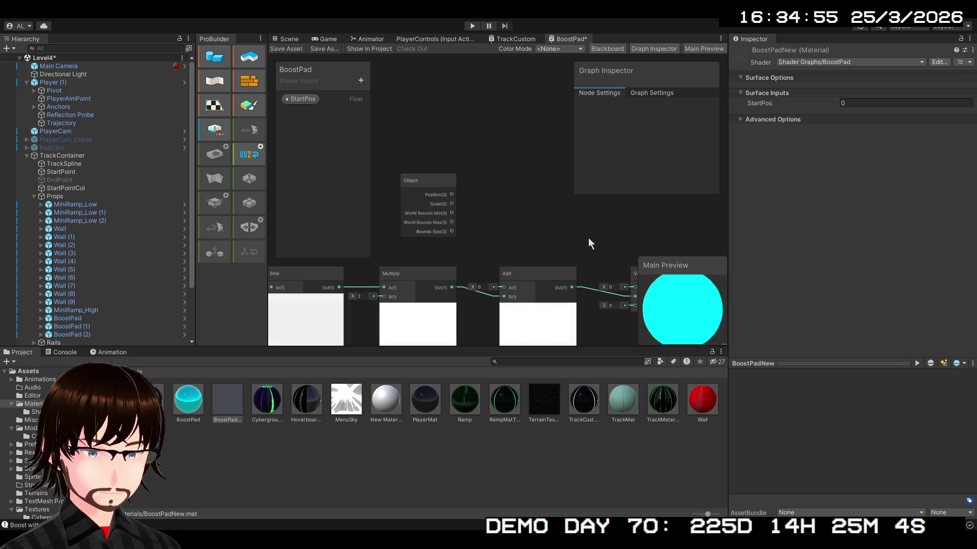
pyautogui.hotkey('ctrl', 'v')
pyautogui.moveTo(563, 194); pyautogui.dragTo(510, 168)
pyautogui.press('Delete')
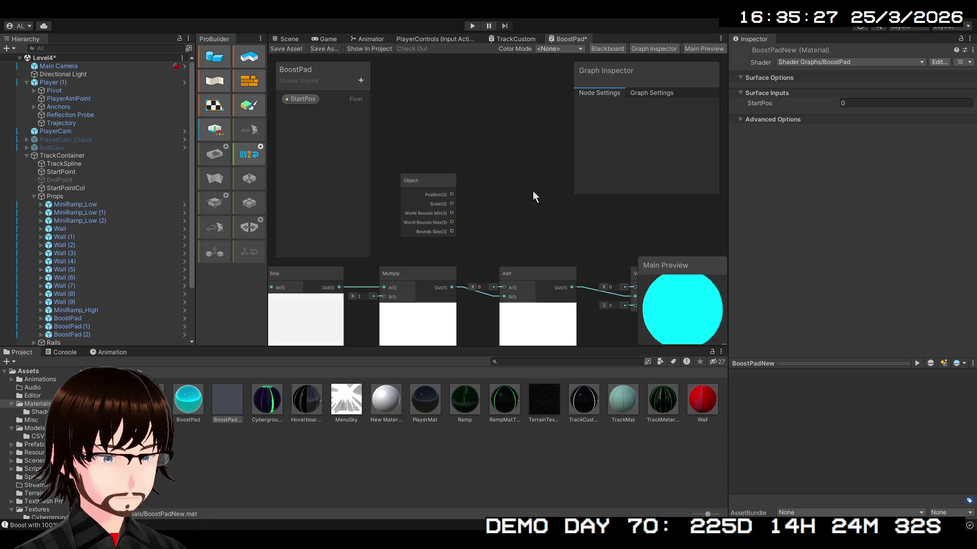
pyautogui.hotkey('ctrl', 'v')
pyautogui.moveTo(532, 202); pyautogui.dragTo(497, 137)
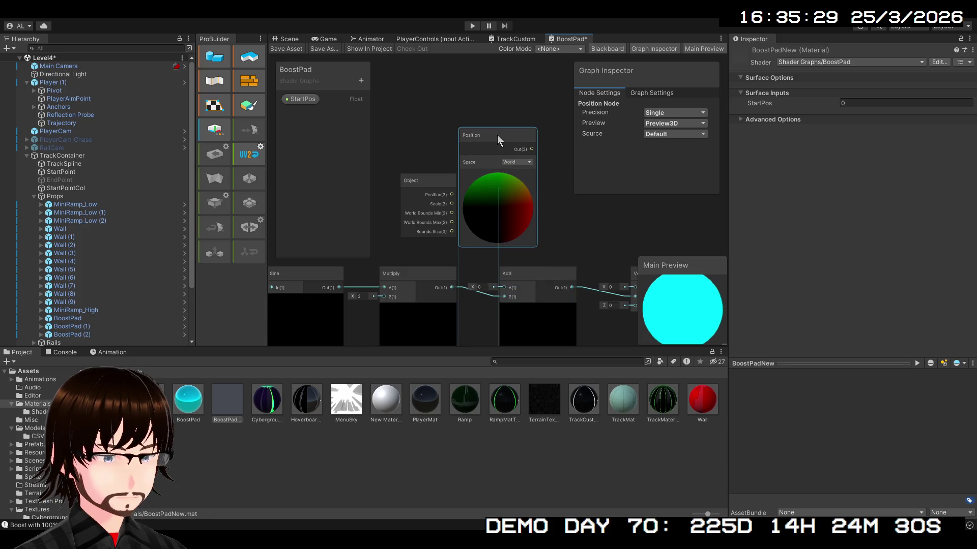
pyautogui.press('Delete')
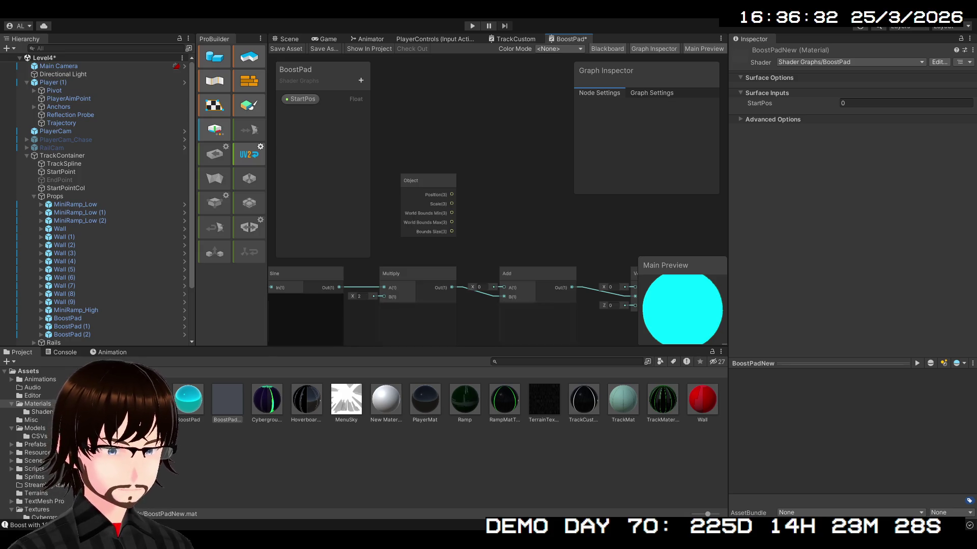
# Add a Split node and wire the Object node's Position output into it.
pyautogui.moveTo(497, 157); pyautogui.dragTo(461, 188)
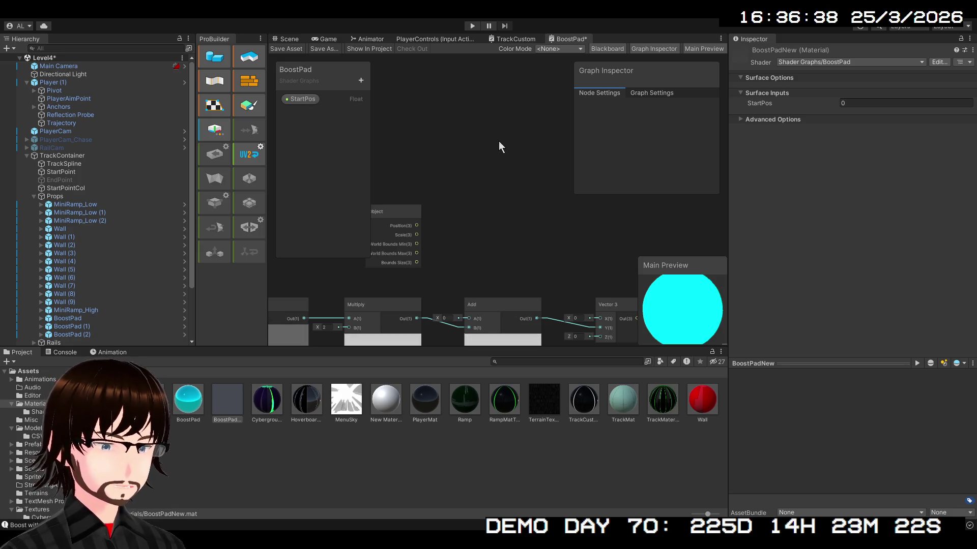
pyautogui.hotkey('ctrl', 'z')
pyautogui.moveTo(416, 226)
pyautogui.mouseDown()
pyautogui.moveTo(466, 218)
pyautogui.moveTo(490, 282)
pyautogui.moveTo(450, 303)
pyautogui.moveTo(469, 319)
pyautogui.mouseUp()
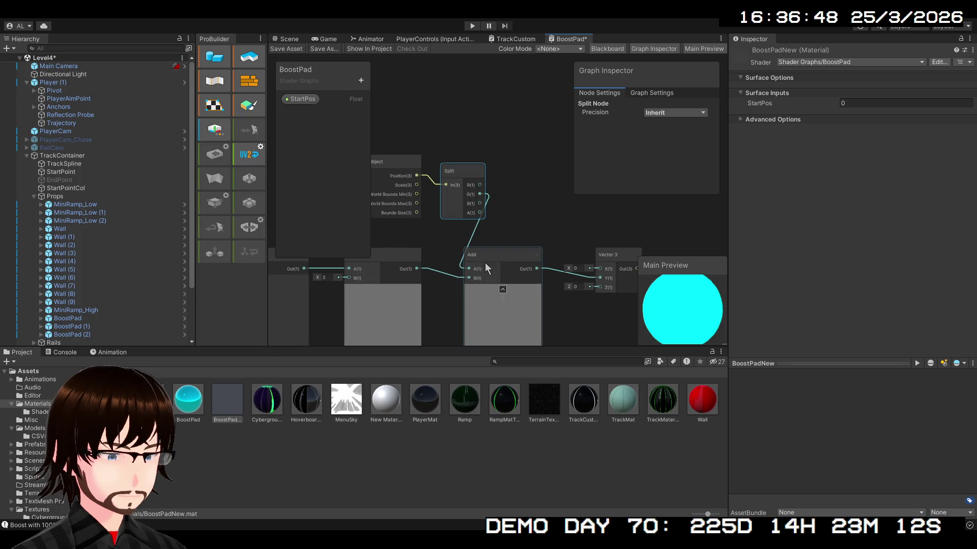
# Connect Split's R and B to Vector 3's X and Z, and Vector 3 Out to Vertex Position.
pyautogui.moveTo(560, 231)
pyautogui.mouseDown()
pyautogui.moveTo(413, 214)
pyautogui.moveTo(419, 140)
pyautogui.mouseUp()
pyautogui.scroll(-1, 419, 141)
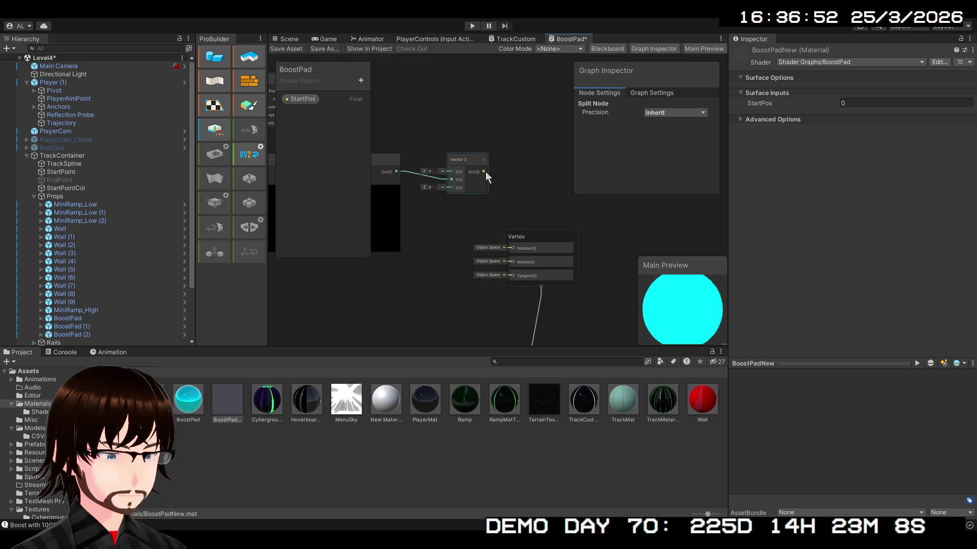
pyautogui.moveTo(481, 164); pyautogui.dragTo(525, 194)
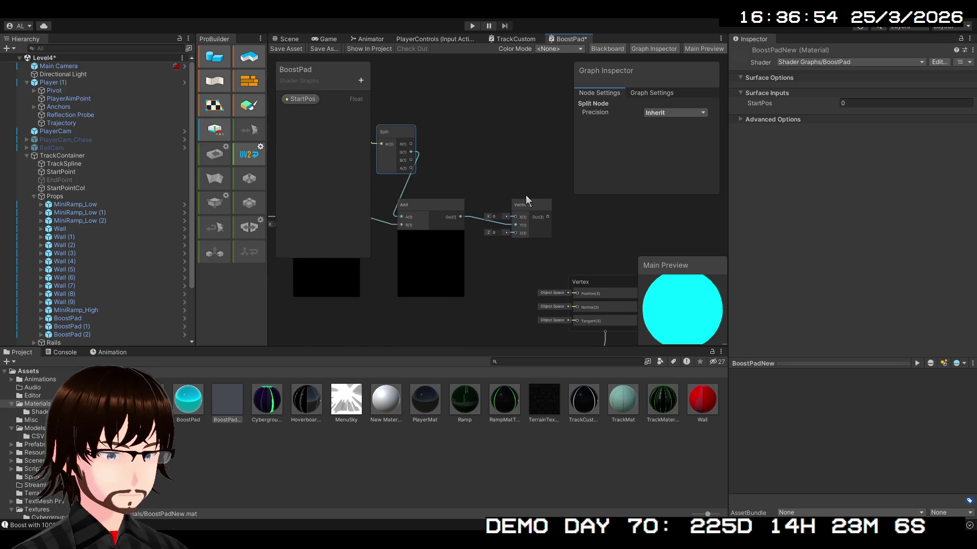
pyautogui.moveTo(417, 152); pyautogui.dragTo(448, 154)
pyautogui.moveTo(517, 220); pyautogui.dragTo(521, 224)
pyautogui.moveTo(417, 170); pyautogui.dragTo(519, 242)
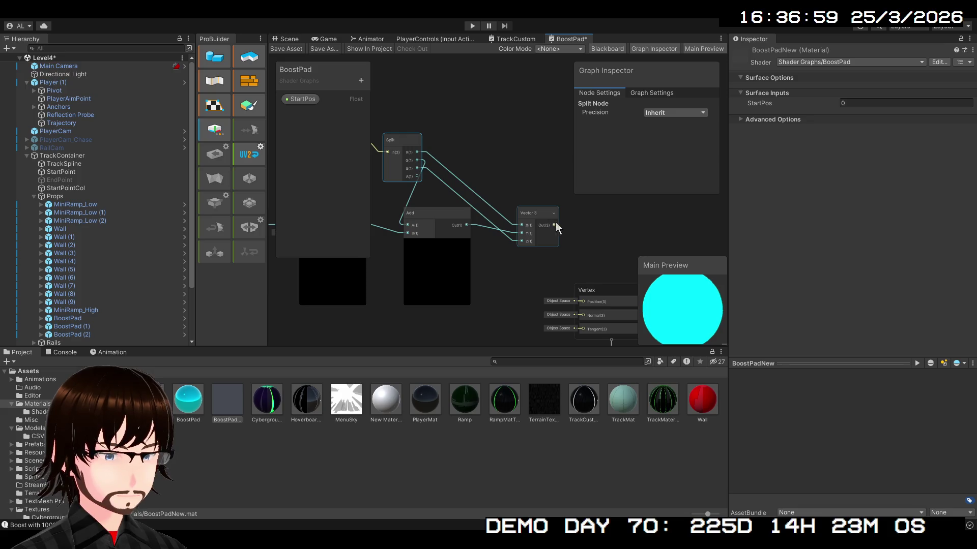
pyautogui.moveTo(555, 221); pyautogui.dragTo(557, 225)
pyautogui.moveTo(564, 261)
pyautogui.mouseDown()
pyautogui.moveTo(565, 298)
pyautogui.moveTo(565, 273)
pyautogui.moveTo(580, 269)
pyautogui.mouseUp()
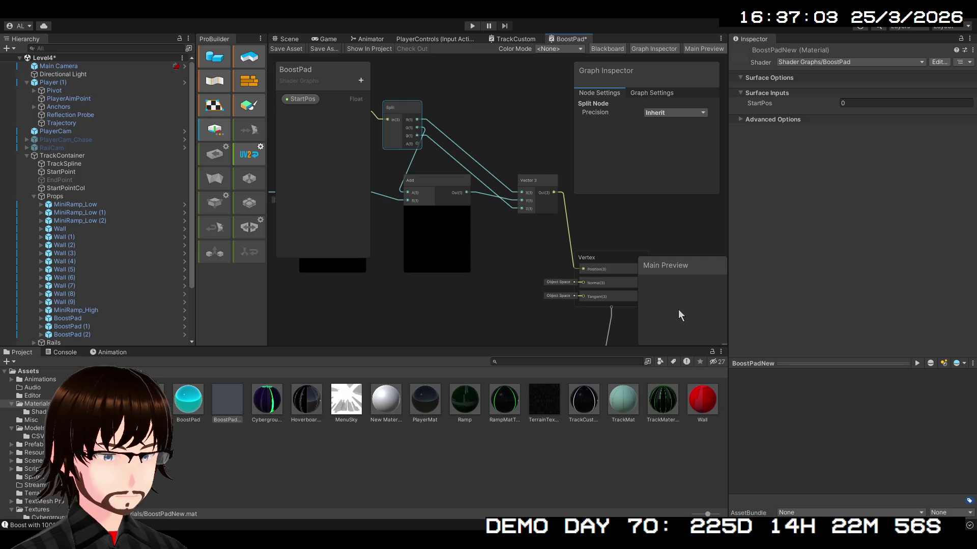
# Save the shader graph, inspect the boost pad in the Scene, and select the BoostPad object.
pyautogui.click(286, 49)
pyautogui.click(293, 41)
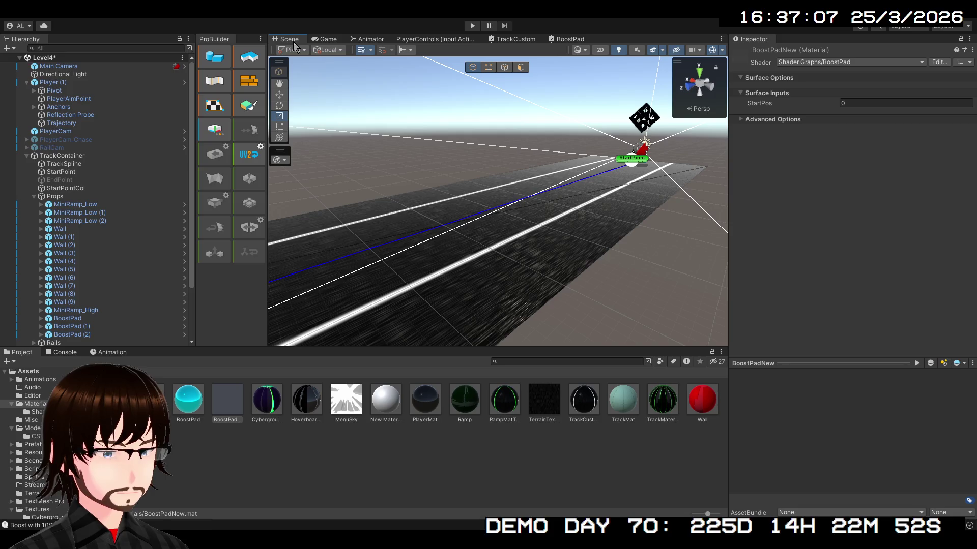
pyautogui.moveTo(558, 197)
pyautogui.mouseDown()
pyautogui.moveTo(482, 220)
pyautogui.moveTo(457, 267)
pyautogui.moveTo(327, 235)
pyautogui.moveTo(447, 255)
pyautogui.mouseUp()
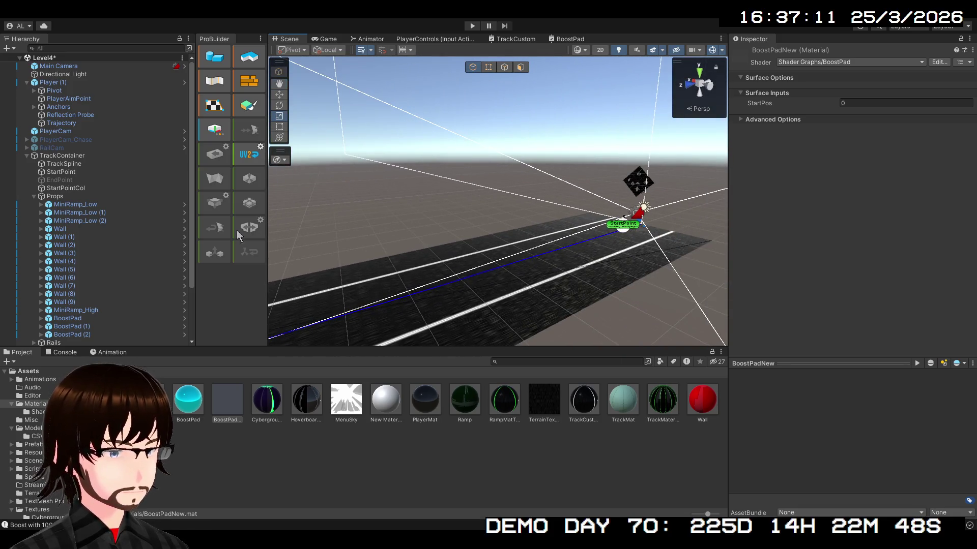
pyautogui.scroll(-3, 116, 289)
pyautogui.click(87, 259)
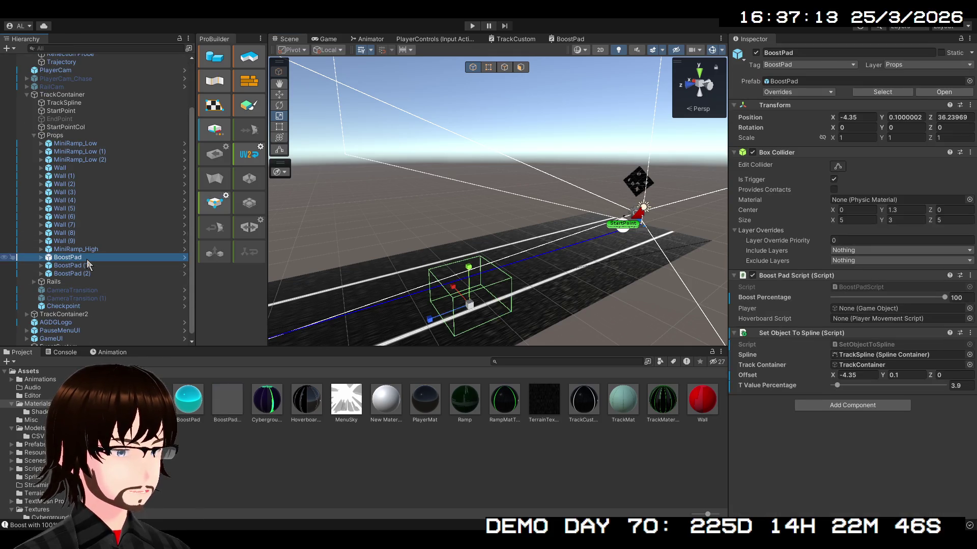
pyautogui.scroll(2, 459, 273)
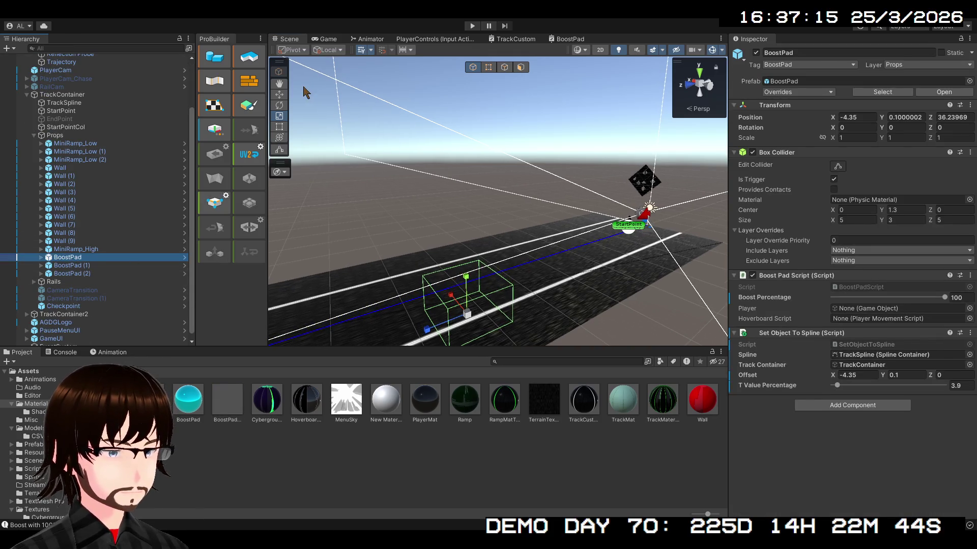
pyautogui.moveTo(514, 196)
pyautogui.mouseDown()
pyautogui.moveTo(544, 264)
pyautogui.moveTo(509, 209)
pyautogui.moveTo(550, 202)
pyautogui.mouseUp()
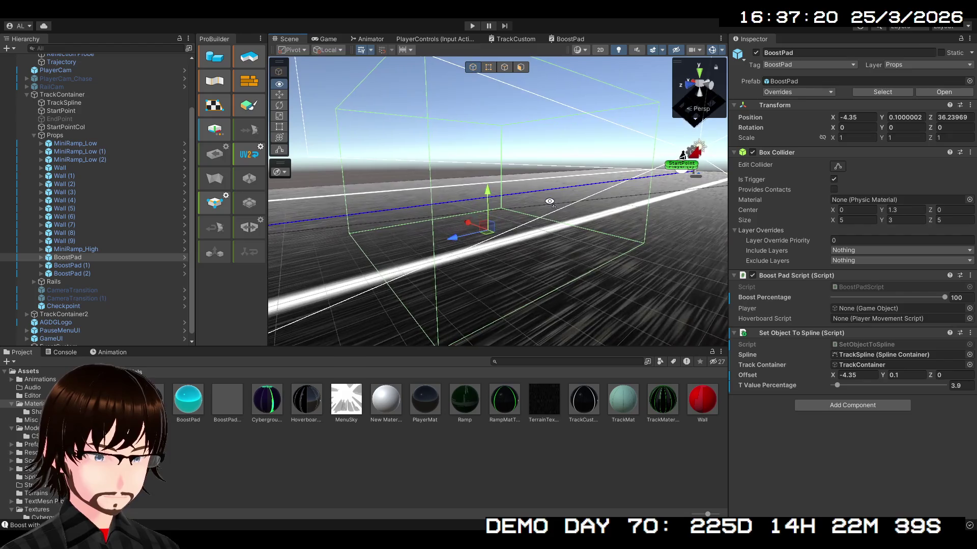
pyautogui.click(552, 43)
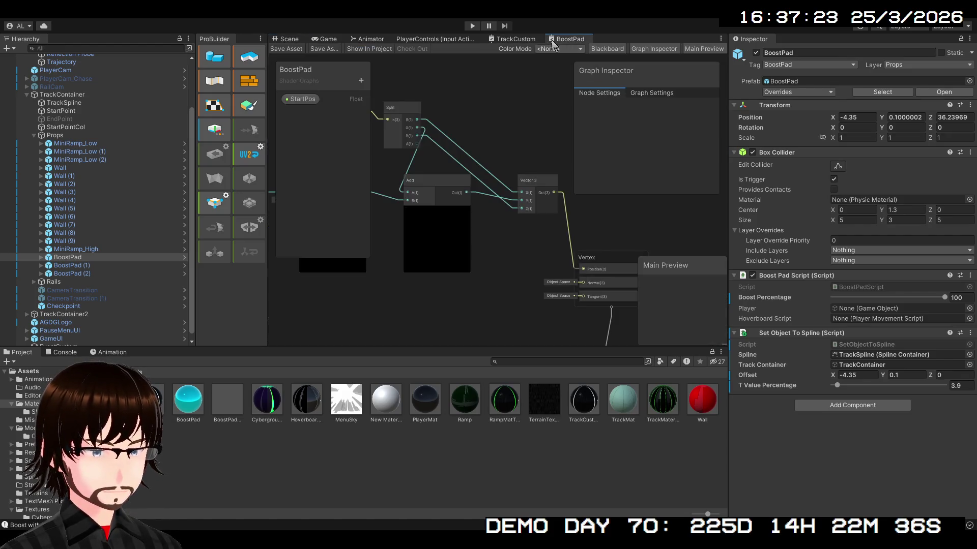
# Delete the link from Vector 3 to Vertex Position.
pyautogui.moveTo(554, 235); pyautogui.dragTo(507, 274)
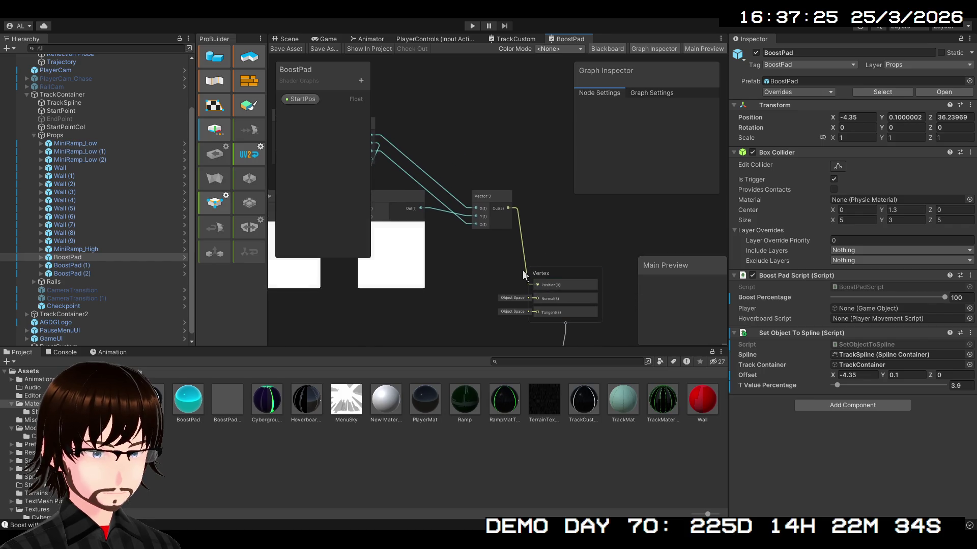
pyautogui.click(523, 255)
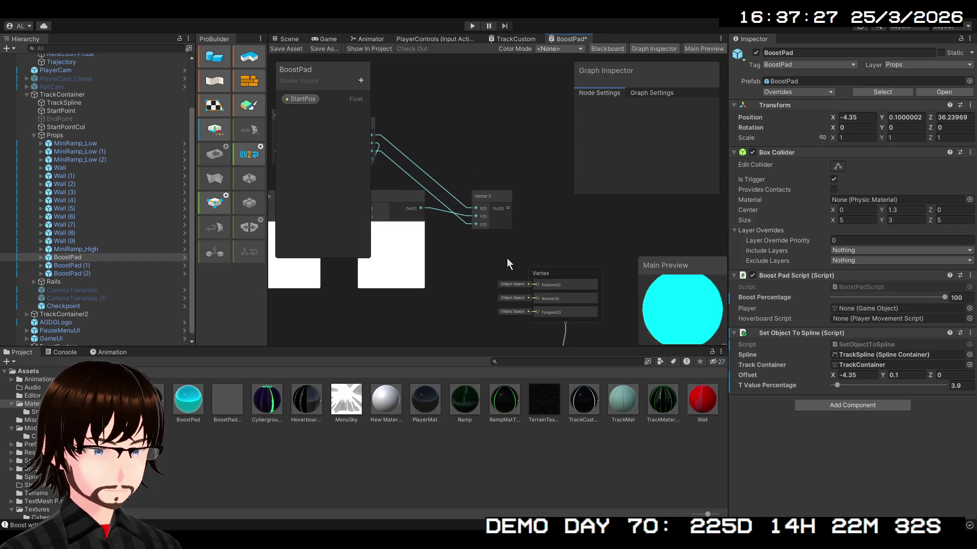
pyautogui.press('Delete')
pyautogui.scroll(2, 493, 262)
pyautogui.scroll(-2, 492, 262)
pyautogui.moveTo(501, 260)
pyautogui.mouseDown()
pyautogui.moveTo(575, 288)
pyautogui.moveTo(561, 301)
pyautogui.mouseUp()
# Delete the Vector 3 and Split nodes, then select the Add node.
pyautogui.click(557, 237)
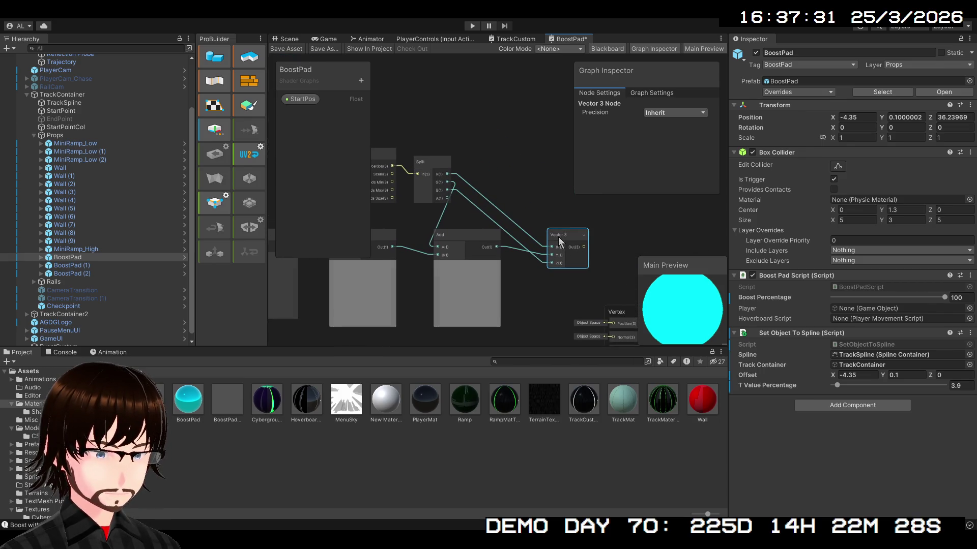
pyautogui.press('Delete')
pyautogui.click(413, 161)
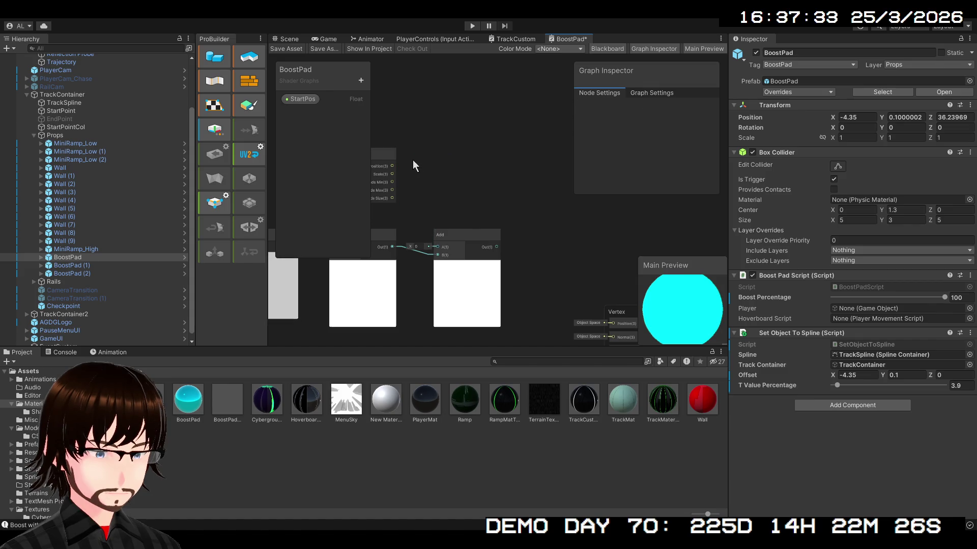
pyautogui.press('Delete')
pyautogui.moveTo(415, 160)
pyautogui.mouseDown()
pyautogui.moveTo(612, 137)
pyautogui.moveTo(503, 124)
pyautogui.moveTo(514, 192)
pyautogui.mouseUp()
pyautogui.click(534, 199)
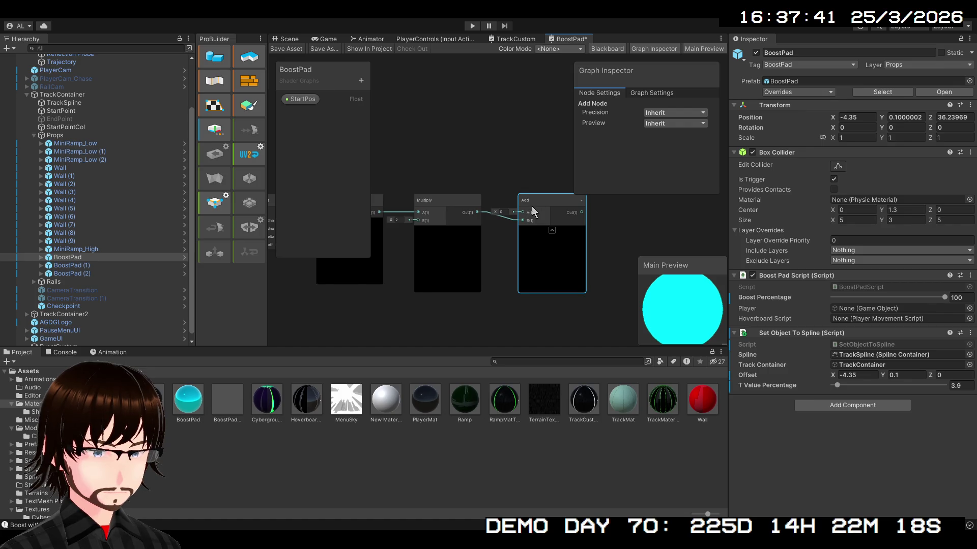
pyautogui.moveTo(533, 211)
pyautogui.mouseDown()
pyautogui.moveTo(517, 217)
pyautogui.moveTo(417, 179)
pyautogui.moveTo(436, 209)
pyautogui.mouseUp()
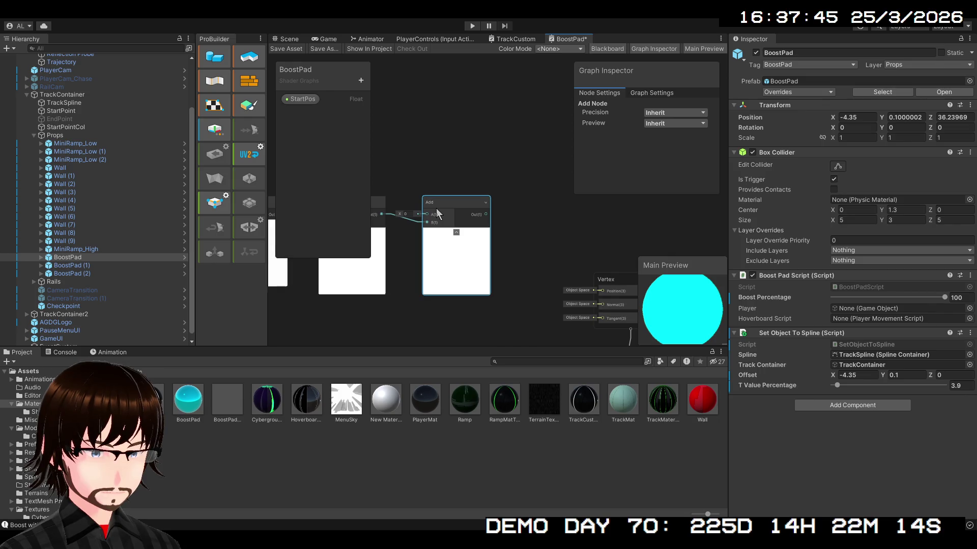
# Delete the Add node and wire Multiply's output straight into Vertex Position.
pyautogui.moveTo(486, 214)
pyautogui.mouseDown()
pyautogui.moveTo(545, 264)
pyautogui.moveTo(601, 291)
pyautogui.mouseUp()
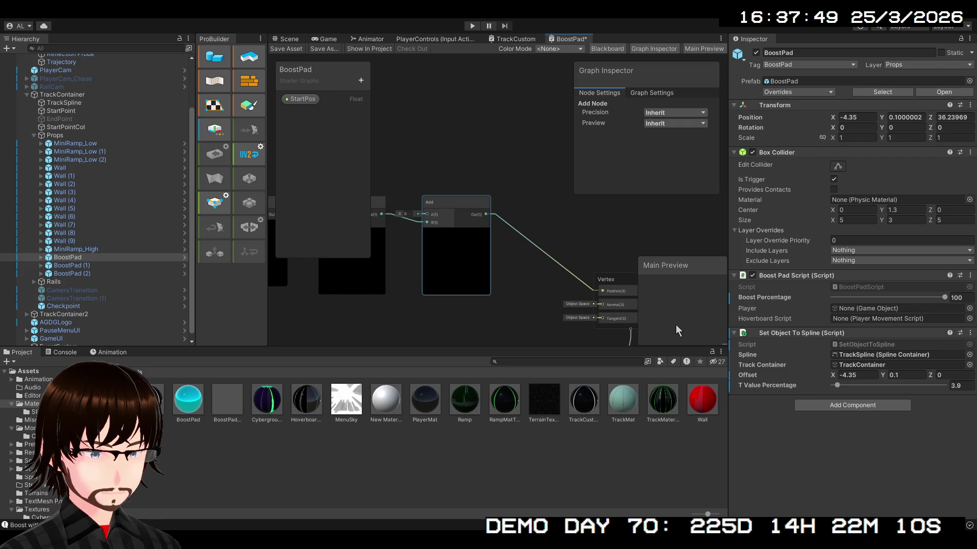
pyautogui.moveTo(518, 265)
pyautogui.mouseDown()
pyautogui.moveTo(541, 307)
pyautogui.moveTo(593, 254)
pyautogui.mouseUp()
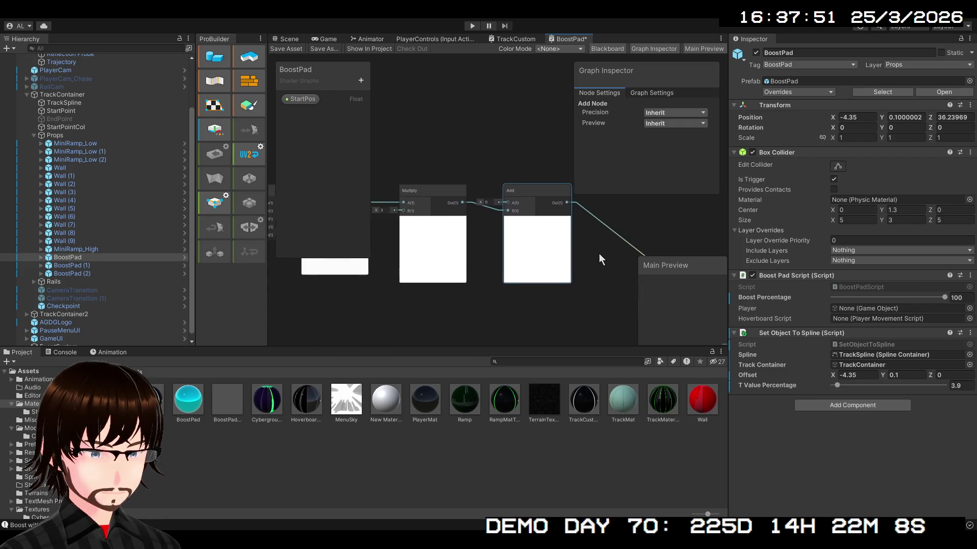
pyautogui.press('Delete')
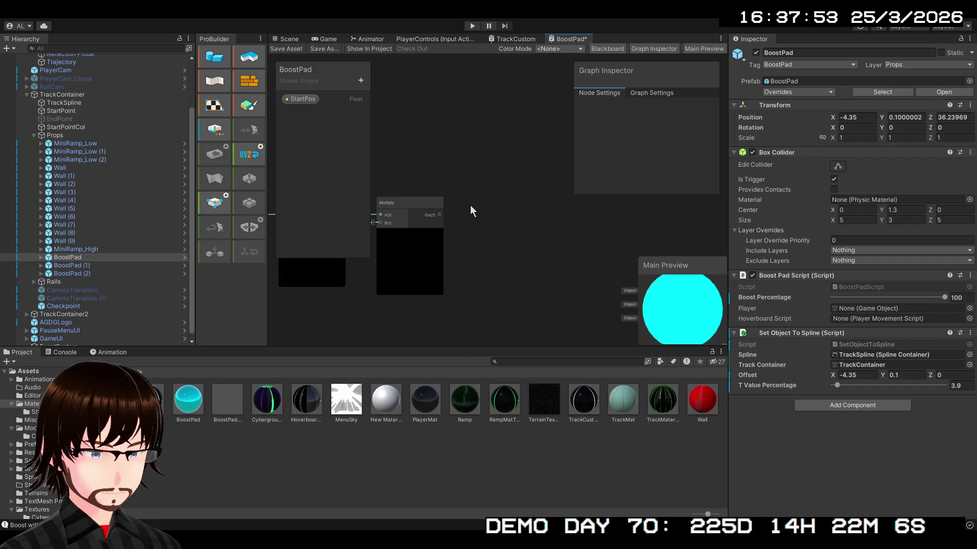
pyautogui.moveTo(438, 214)
pyautogui.mouseDown()
pyautogui.moveTo(610, 278)
pyautogui.moveTo(605, 232)
pyautogui.mouseUp()
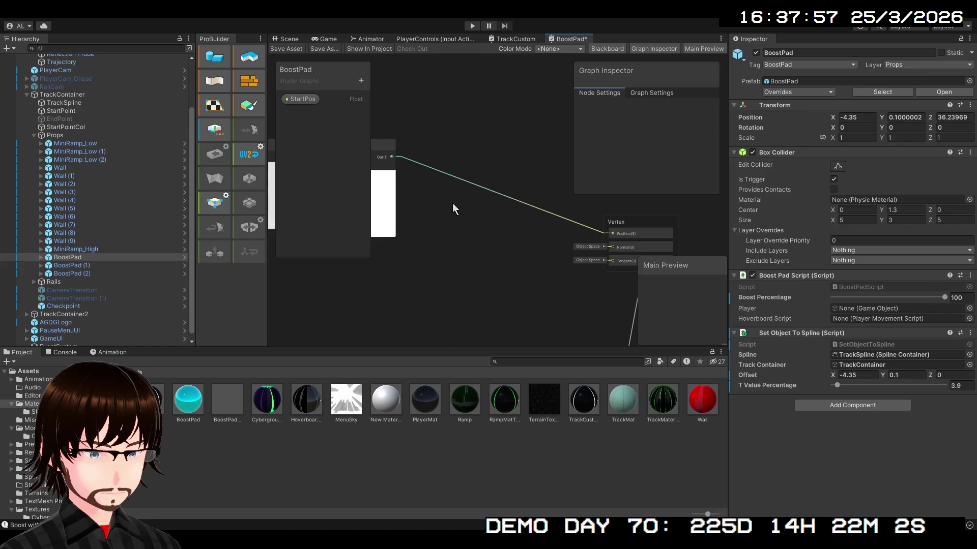
pyautogui.moveTo(452, 203); pyautogui.dragTo(562, 260)
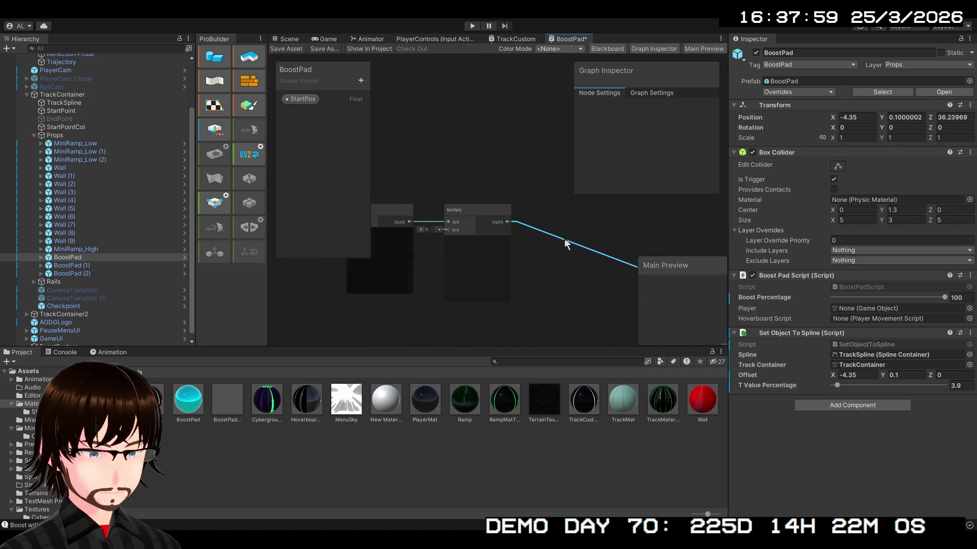
pyautogui.scroll(-5, 552, 240)
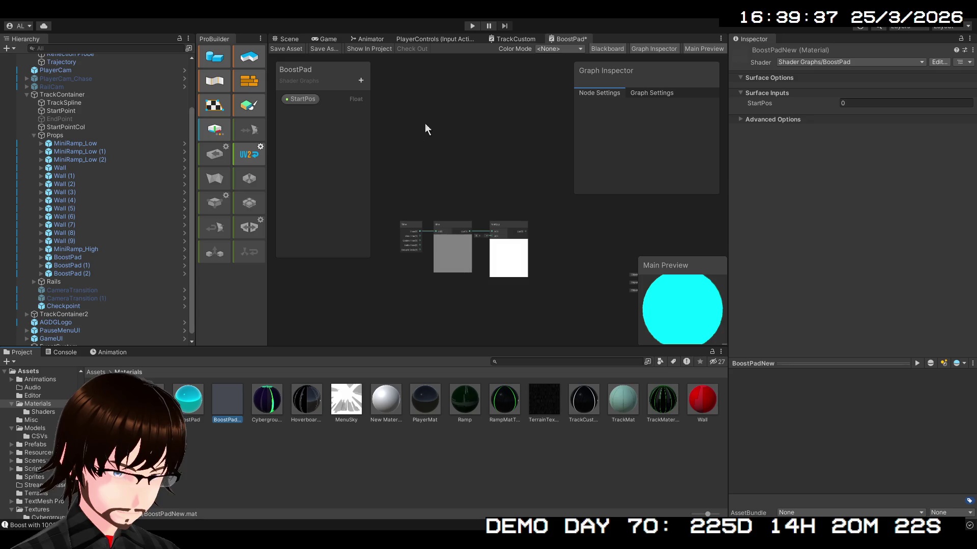
# Save the graph and inspect the cyan chevron boost pads in the Scene and Game views.
pyautogui.click(283, 49)
pyautogui.click(286, 39)
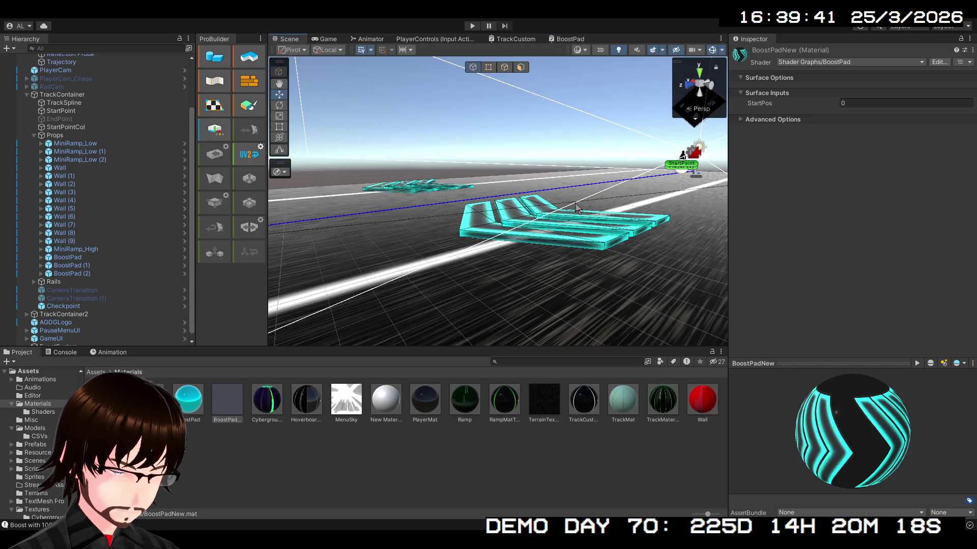
pyautogui.scroll(3, 553, 249)
pyautogui.moveTo(554, 249)
pyautogui.mouseDown()
pyautogui.moveTo(497, 290)
pyautogui.moveTo(540, 280)
pyautogui.moveTo(451, 279)
pyautogui.mouseUp()
pyautogui.click(328, 40)
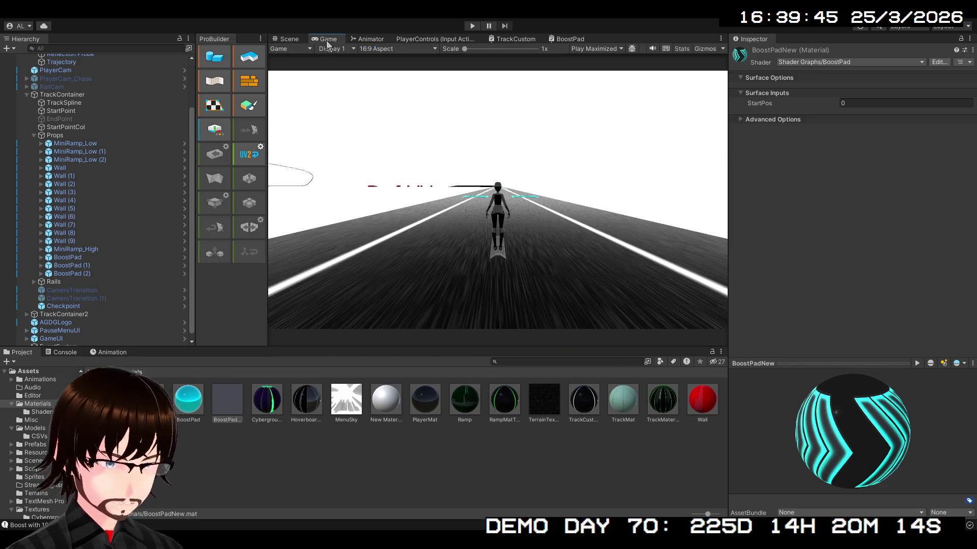
pyautogui.click(286, 39)
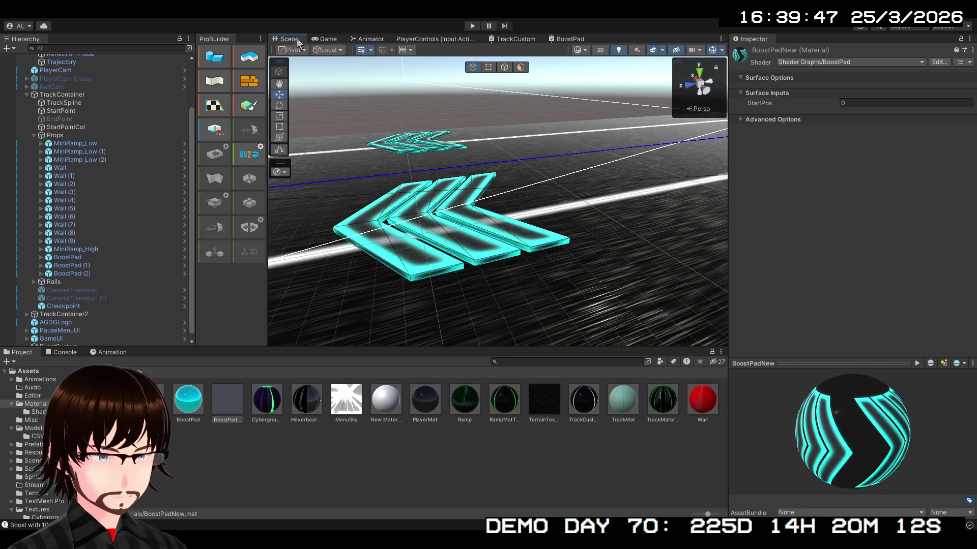
pyautogui.click(567, 39)
pyautogui.scroll(6, 578, 217)
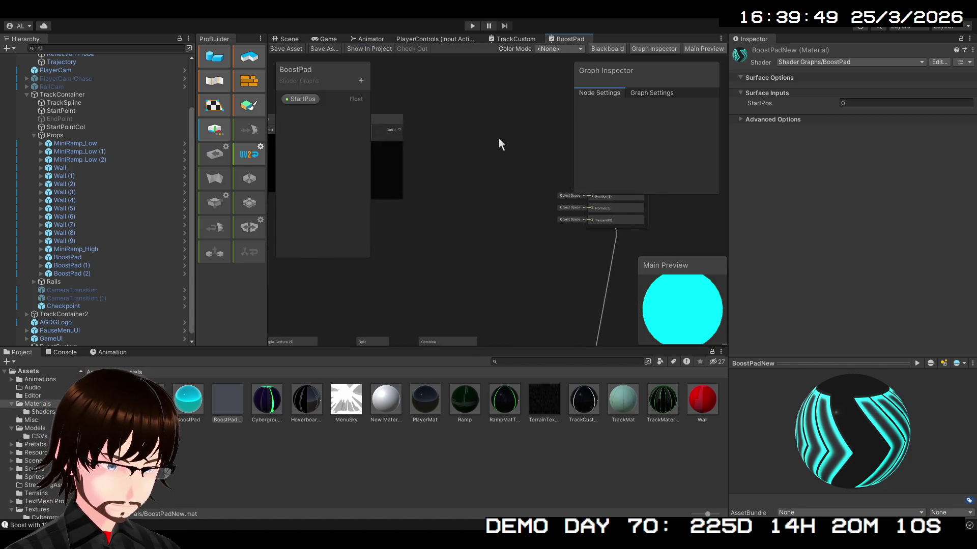
# Add a Vector 3 node (0, 0, 0) left of Vertex and wire it into Vertex Position.
pyautogui.moveTo(437, 160); pyautogui.dragTo(389, 162)
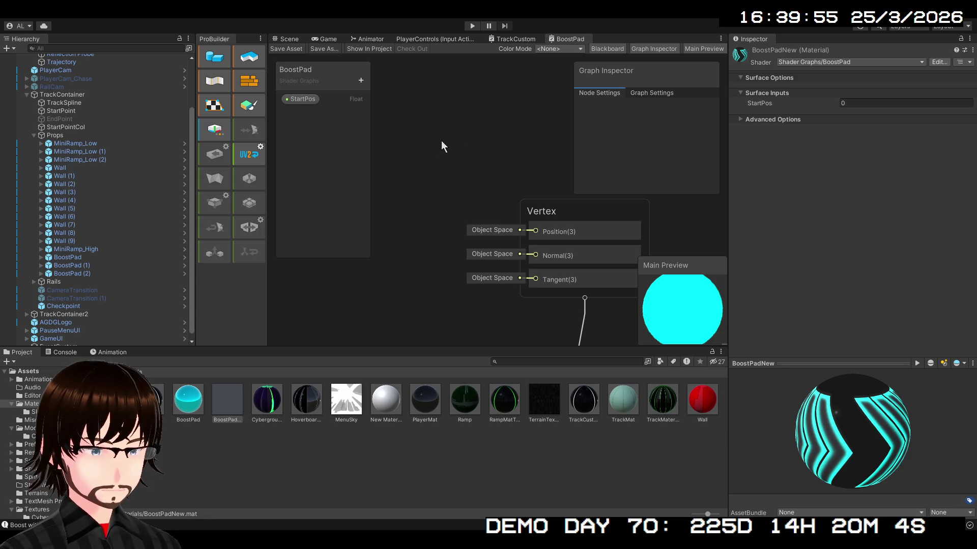
pyautogui.click(466, 168)
pyautogui.moveTo(466, 169)
pyautogui.mouseDown()
pyautogui.moveTo(397, 183)
pyautogui.moveTo(410, 204)
pyautogui.moveTo(530, 232)
pyautogui.mouseUp()
pyautogui.moveTo(453, 273); pyautogui.dragTo(524, 277)
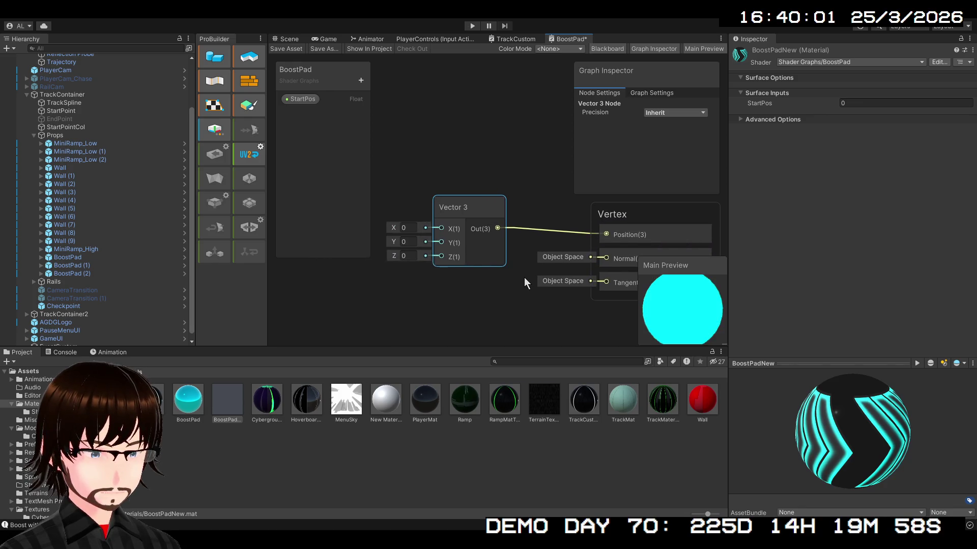
pyautogui.scroll(-1, 437, 313)
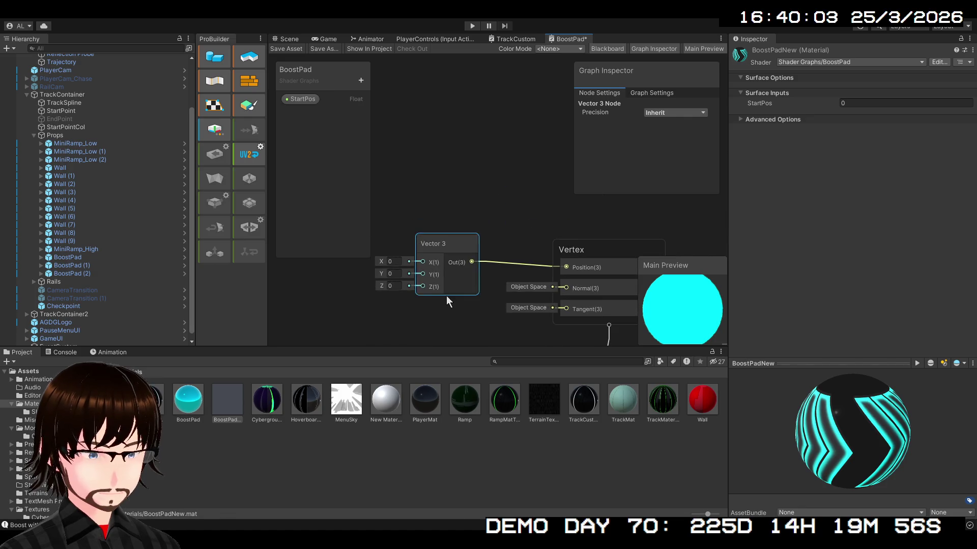
pyautogui.moveTo(447, 295); pyautogui.dragTo(439, 242)
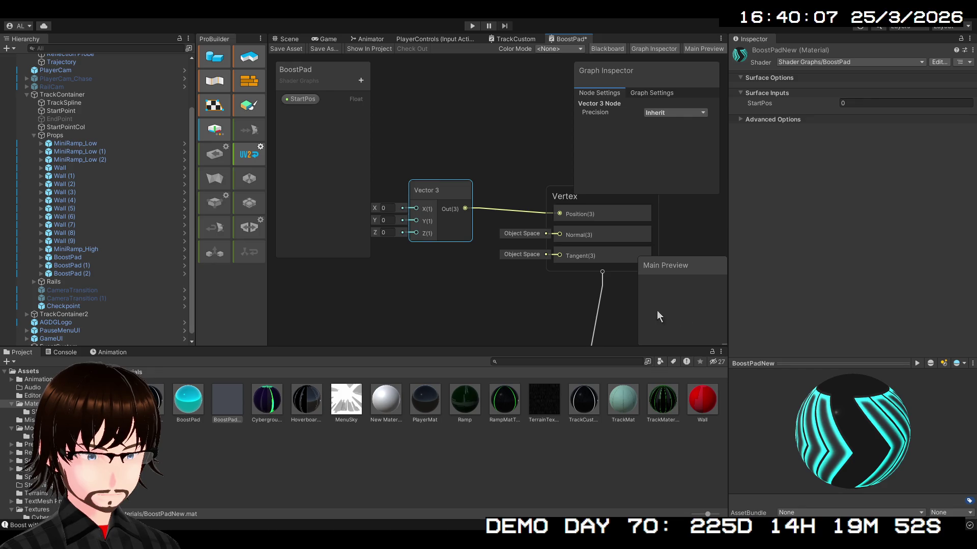
pyautogui.scroll(-1, 498, 275)
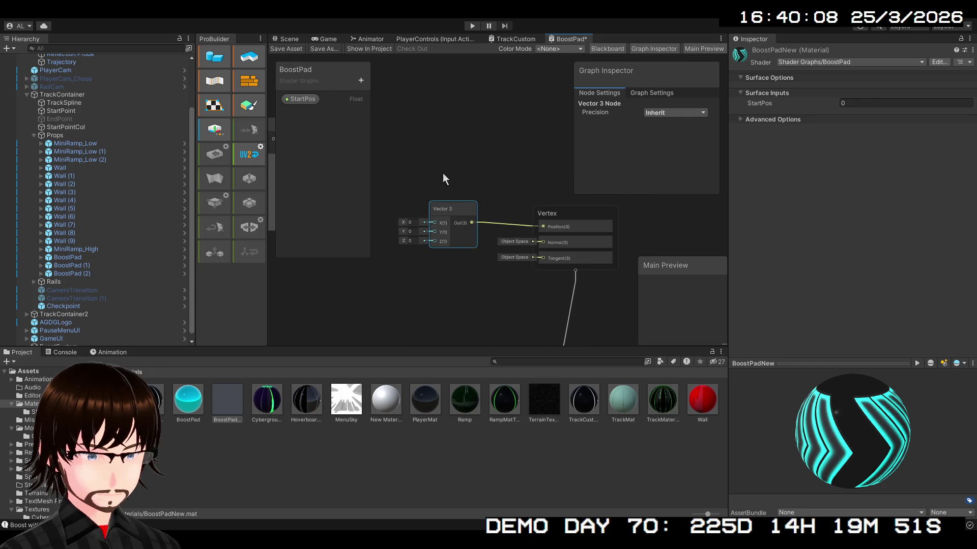
# Save the BoostPad shader graph asset.
pyautogui.click(286, 49)
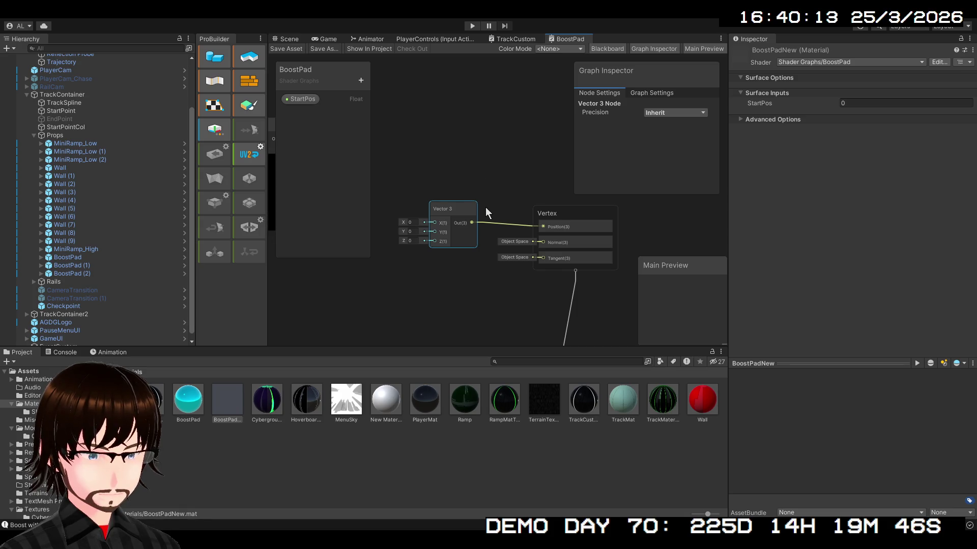
pyautogui.moveTo(454, 212)
pyautogui.mouseDown()
pyautogui.moveTo(587, 236)
pyautogui.moveTo(514, 233)
pyautogui.mouseUp()
pyautogui.scroll(-2, 517, 228)
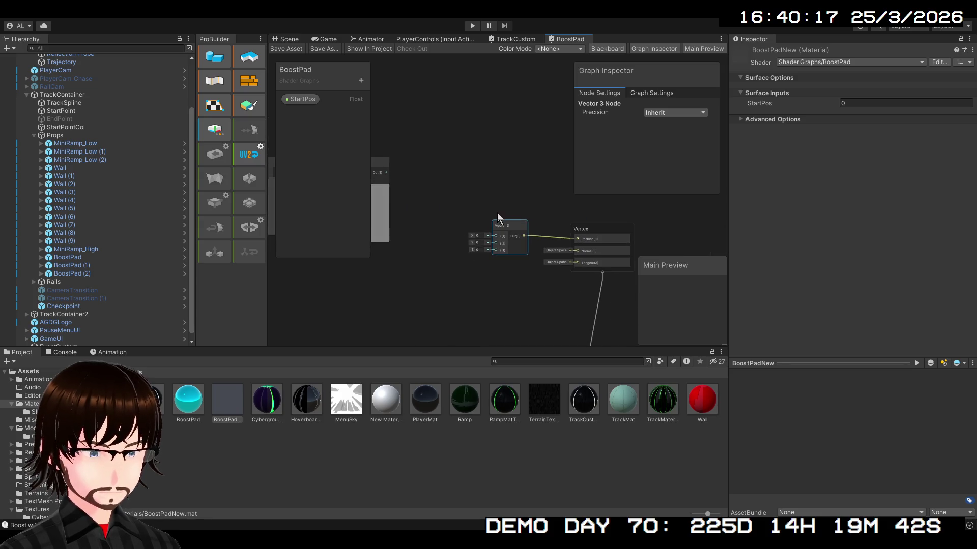
pyautogui.moveTo(472, 203)
pyautogui.mouseDown()
pyautogui.moveTo(661, 282)
pyautogui.moveTo(574, 211)
pyautogui.mouseUp()
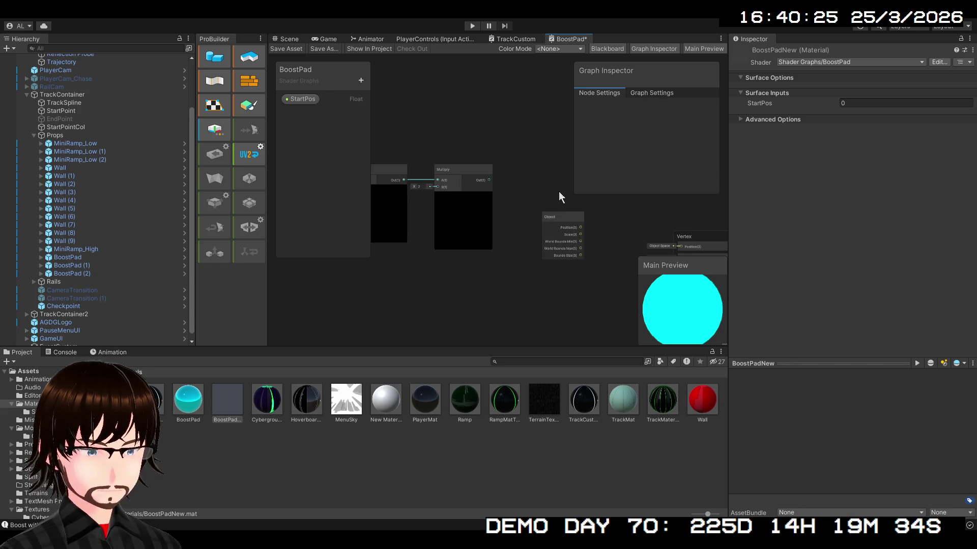
# Connect an Object node's Position output to Vertex Position.
pyautogui.moveTo(580, 228); pyautogui.dragTo(676, 248)
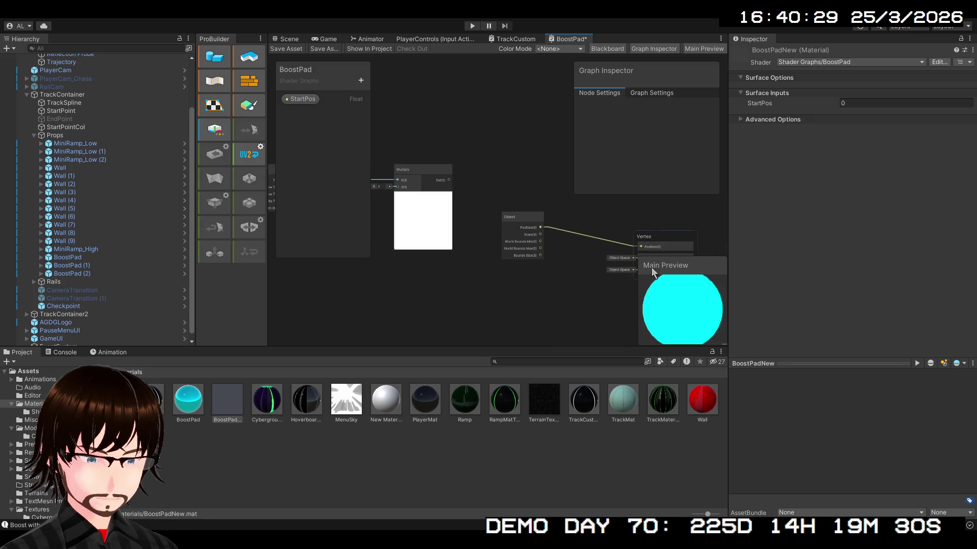
pyautogui.scroll(3, 569, 274)
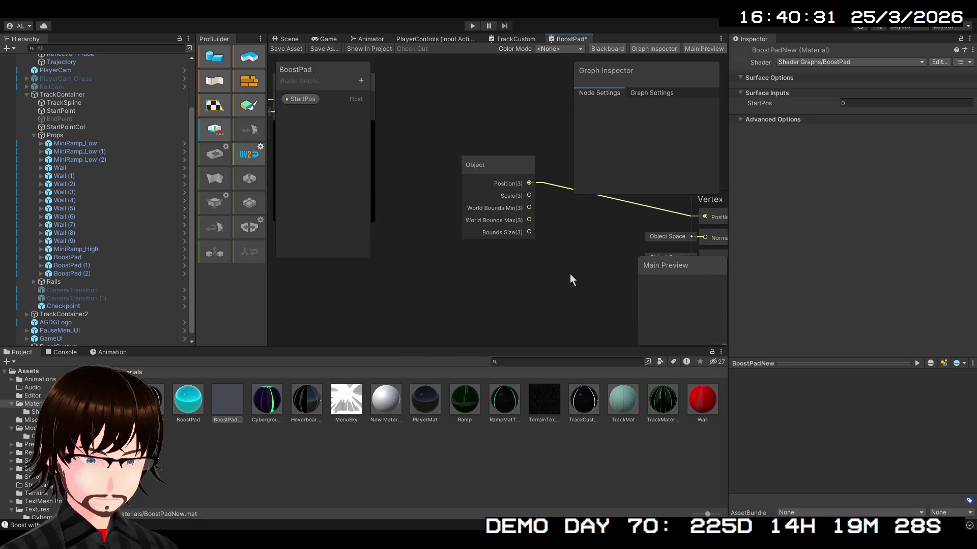
pyautogui.scroll(1, 496, 303)
pyautogui.scroll(-1, 446, 267)
pyautogui.scroll(1, 481, 276)
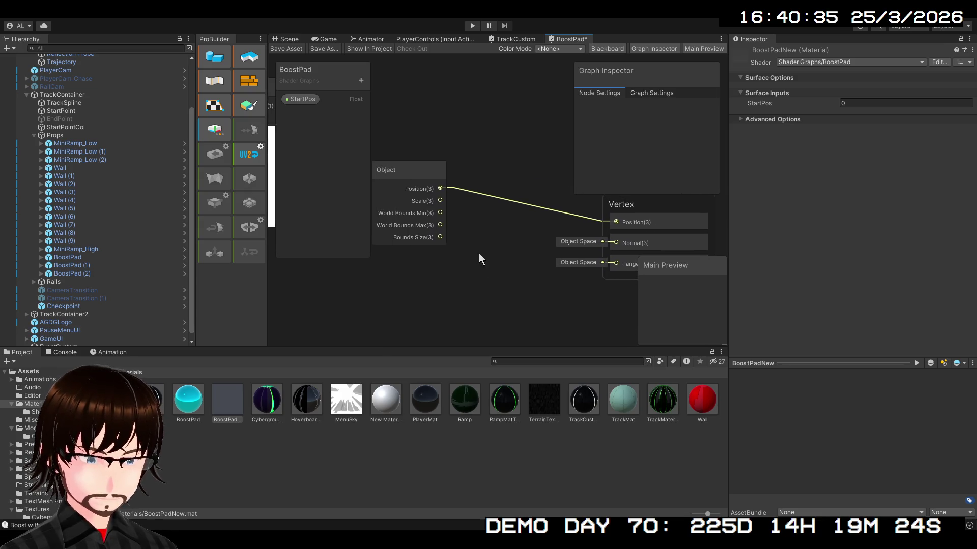
# Switch the Object node's precision to Single and back to Inherit, then delete the node.
pyautogui.click(416, 171)
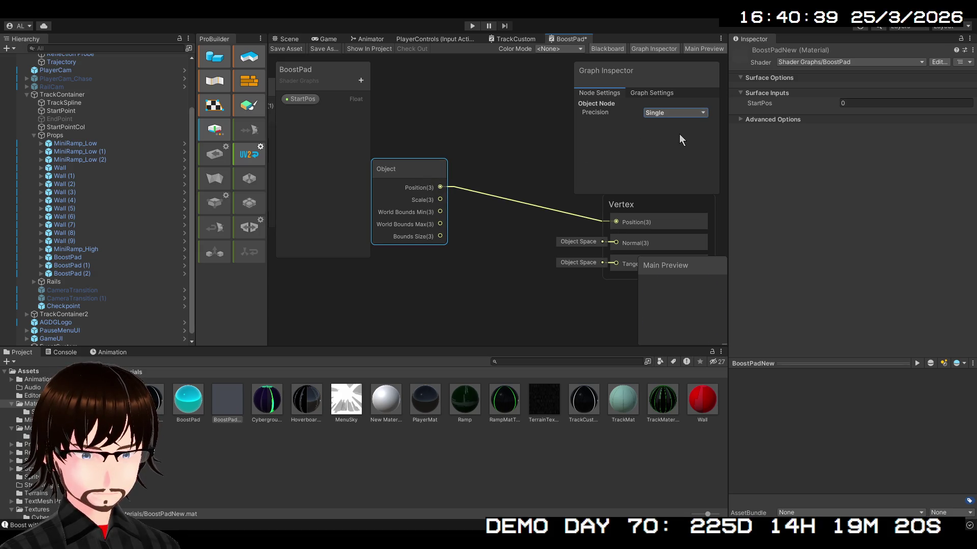
pyautogui.click(677, 112)
pyautogui.click(676, 122)
pyautogui.click(655, 112)
pyautogui.click(669, 125)
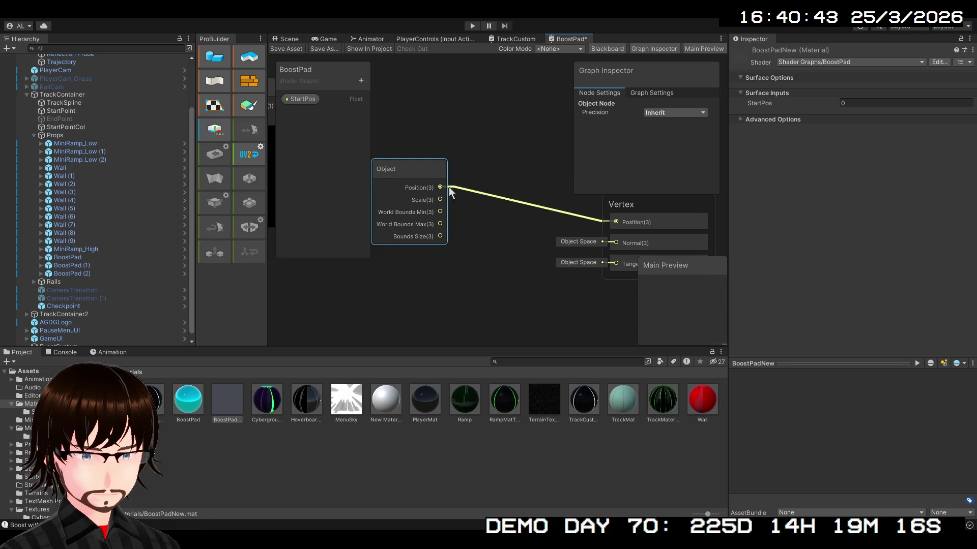
pyautogui.press('Delete')
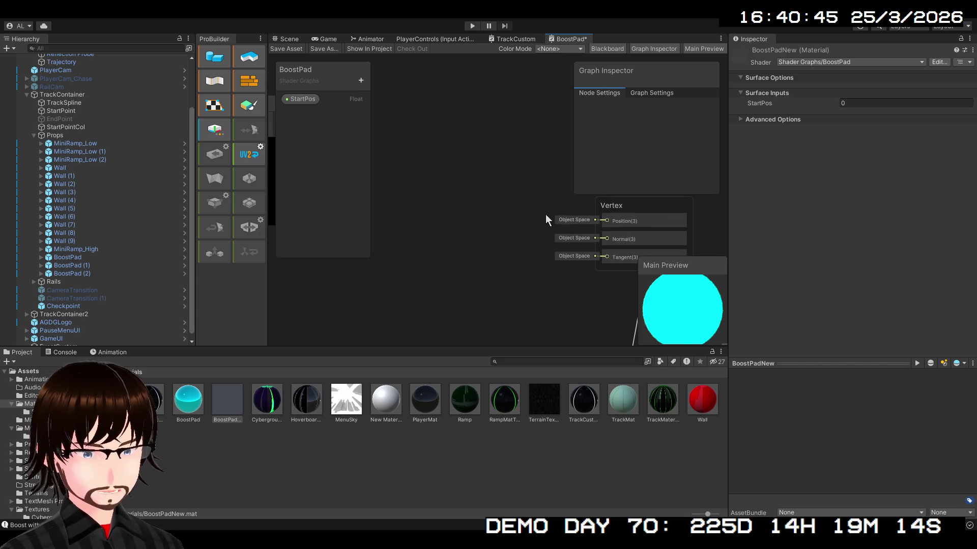
# Zoom out over the Vertex and Fragment blocks and select the Vertex node.
pyautogui.scroll(-5, 548, 213)
pyautogui.moveTo(548, 253)
pyautogui.mouseDown()
pyautogui.moveTo(511, 259)
pyautogui.moveTo(527, 312)
pyautogui.mouseUp()
pyautogui.scroll(4, 490, 212)
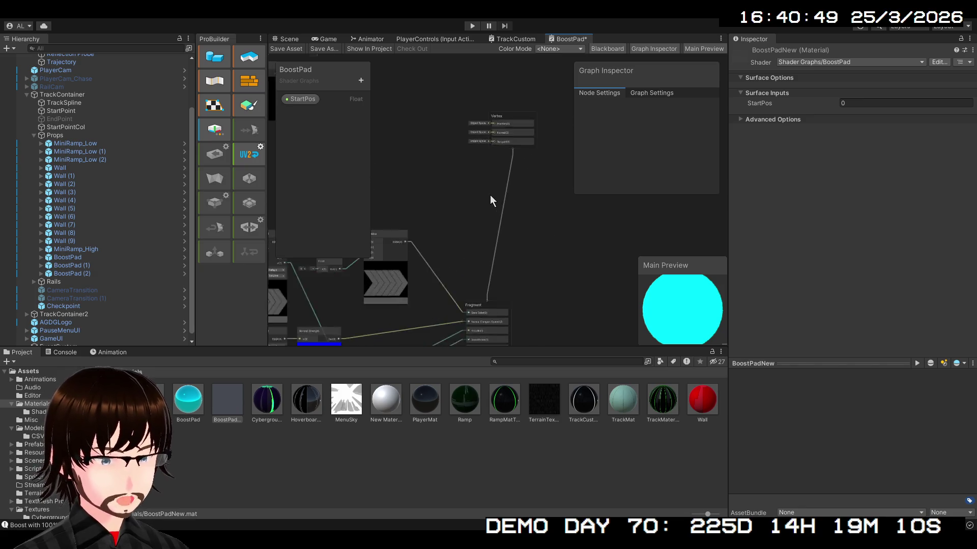
pyautogui.scroll(2, 489, 195)
pyautogui.moveTo(500, 238)
pyautogui.mouseDown()
pyautogui.moveTo(492, 65)
pyautogui.moveTo(499, 374)
pyautogui.mouseUp()
pyautogui.scroll(3, 497, 312)
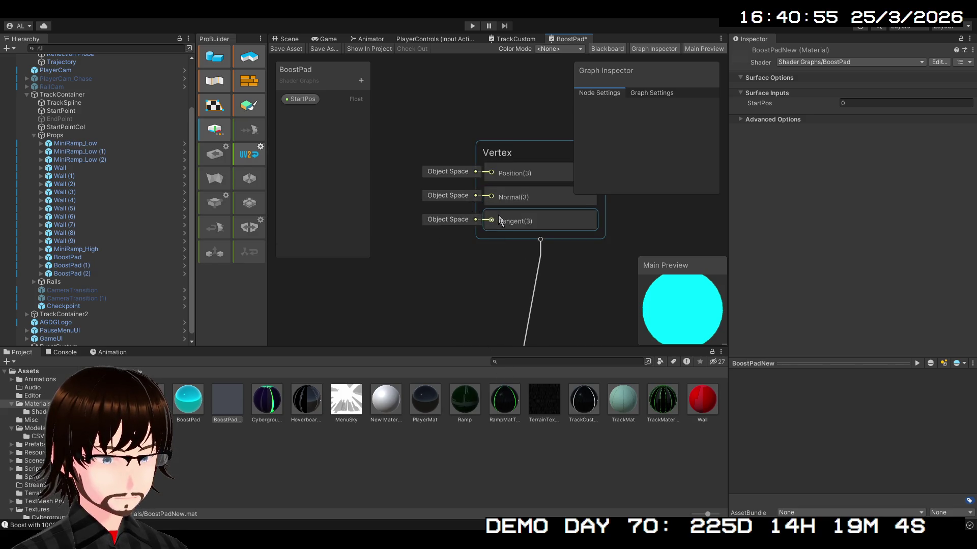
pyautogui.click(514, 161)
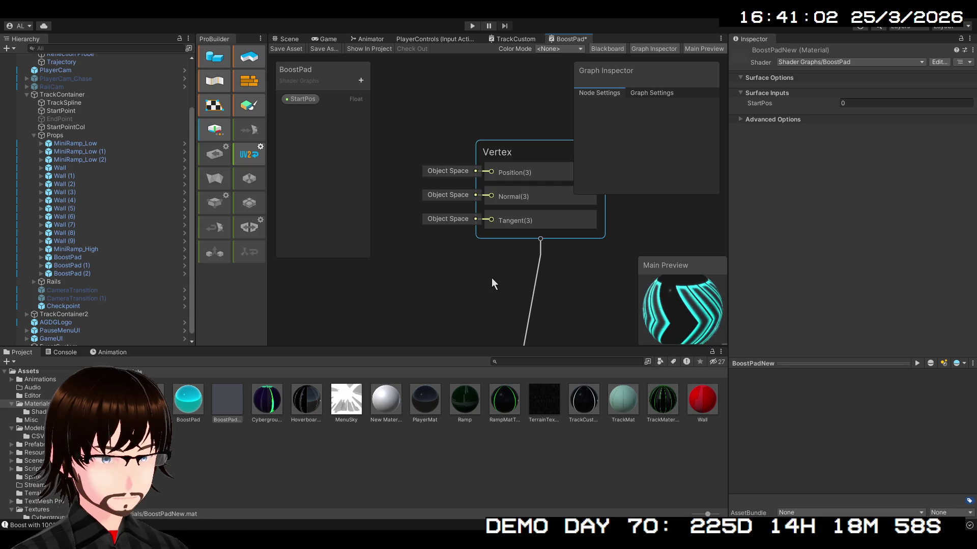
# Show the StartPos property's settings in the Blackboard and save the graph with Ctrl+S.
pyautogui.scroll(-3, 410, 283)
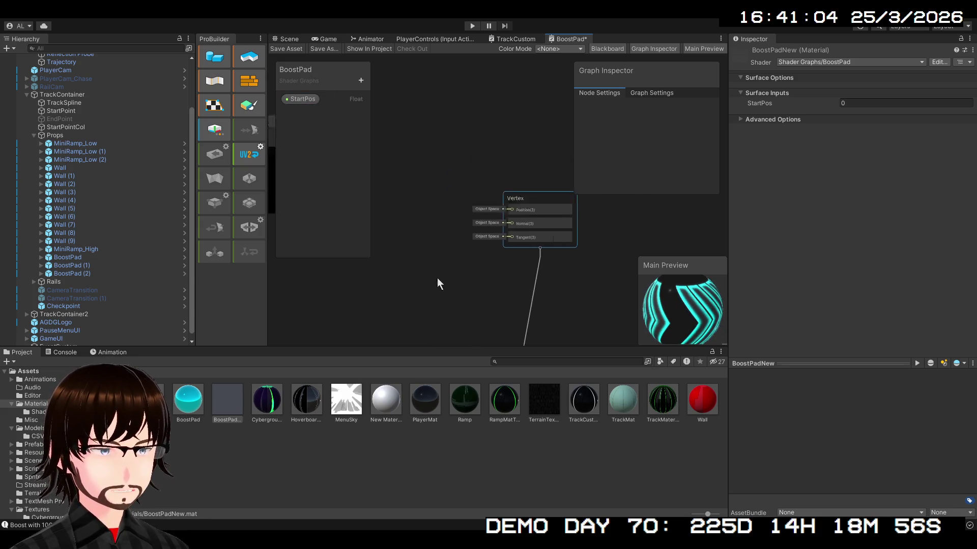
pyautogui.click(300, 104)
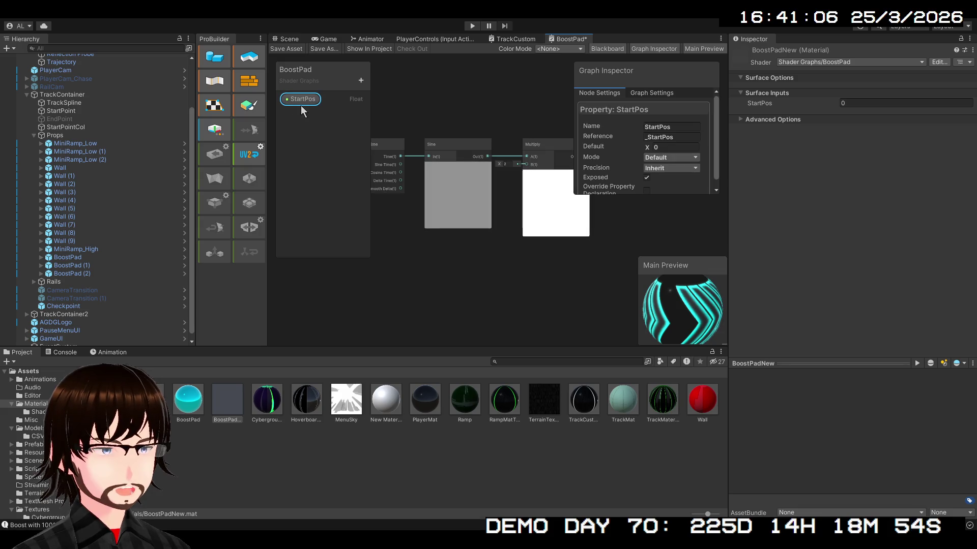
pyautogui.hotkey('ctrl', 's')
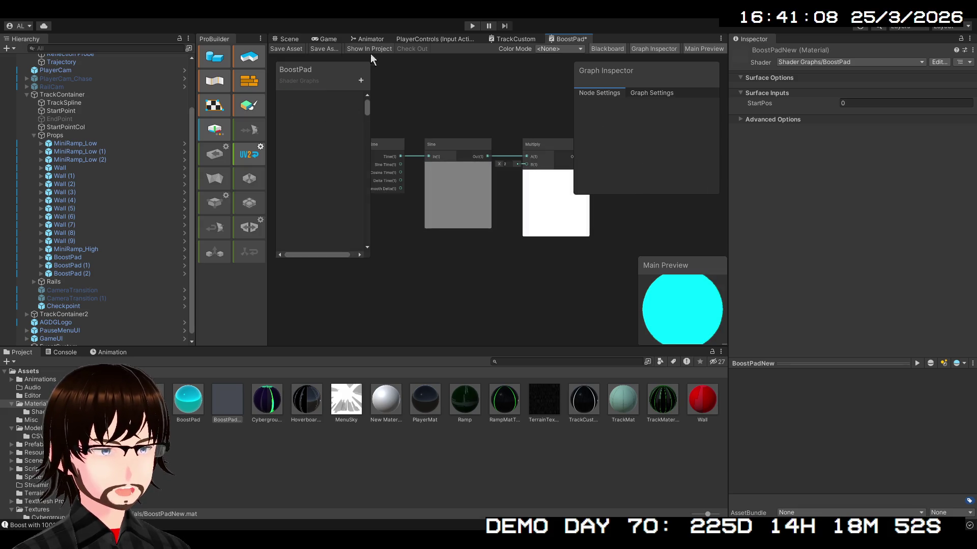
# Box-select the Time, Sine and Multiply vertex-offset nodes and delete them.
pyautogui.moveTo(458, 257)
pyautogui.mouseDown()
pyautogui.moveTo(292, 185)
pyautogui.moveTo(175, 65)
pyautogui.moveTo(462, 66)
pyautogui.moveTo(552, 198)
pyautogui.moveTo(481, 74)
pyautogui.moveTo(462, 77)
pyautogui.moveTo(325, 279)
pyautogui.moveTo(438, 295)
pyautogui.moveTo(452, 336)
pyautogui.moveTo(405, 369)
pyautogui.mouseUp()
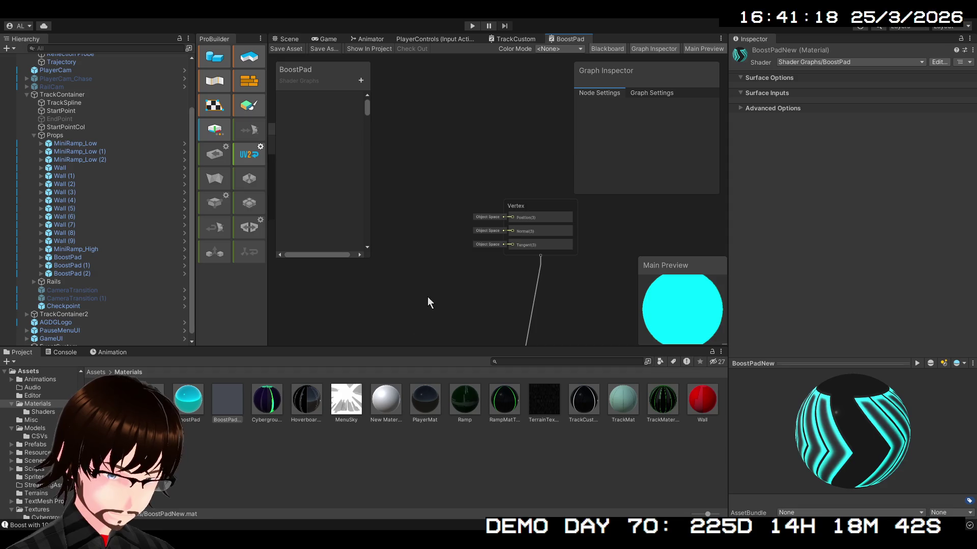
pyautogui.scroll(-3, 430, 290)
pyautogui.moveTo(425, 297); pyautogui.dragTo(586, 282)
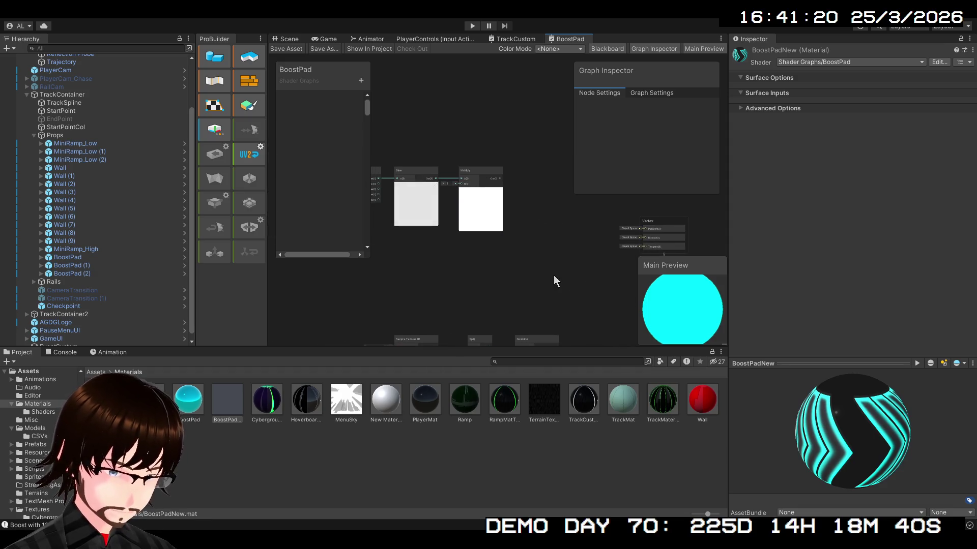
pyautogui.scroll(4, 474, 258)
pyautogui.moveTo(474, 258); pyautogui.dragTo(542, 324)
pyautogui.scroll(-2, 543, 324)
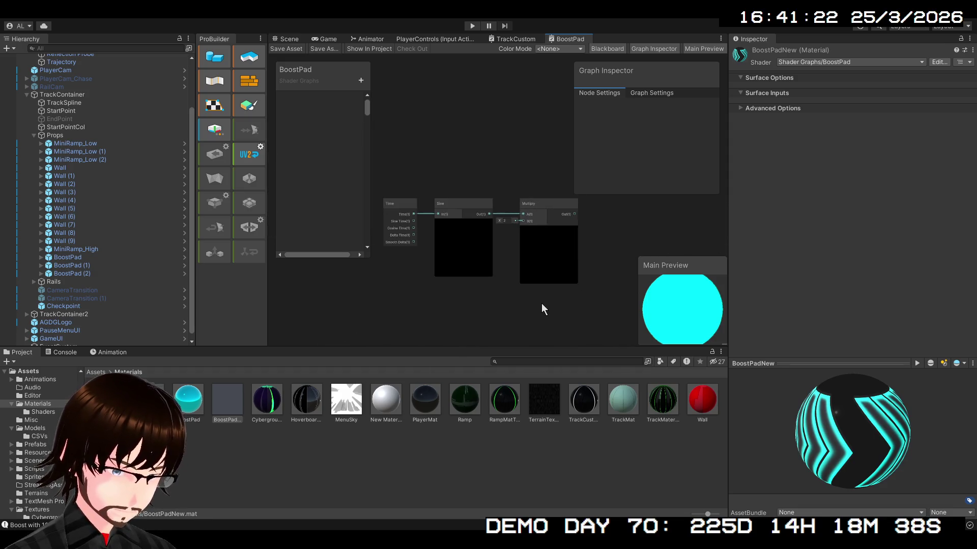
pyautogui.click(538, 203)
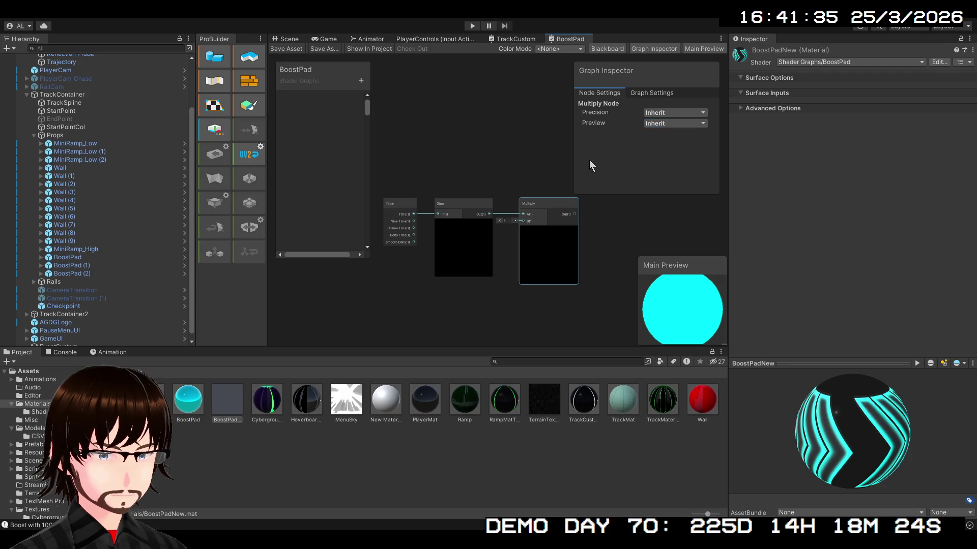
pyautogui.moveTo(401, 163)
pyautogui.mouseDown()
pyautogui.moveTo(484, 245)
pyautogui.moveTo(544, 262)
pyautogui.mouseUp()
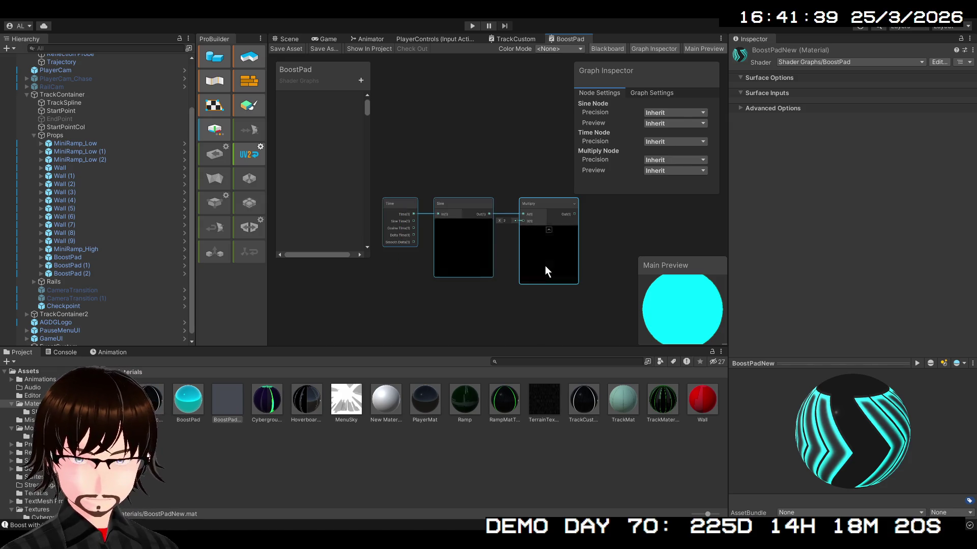
pyautogui.press('Delete')
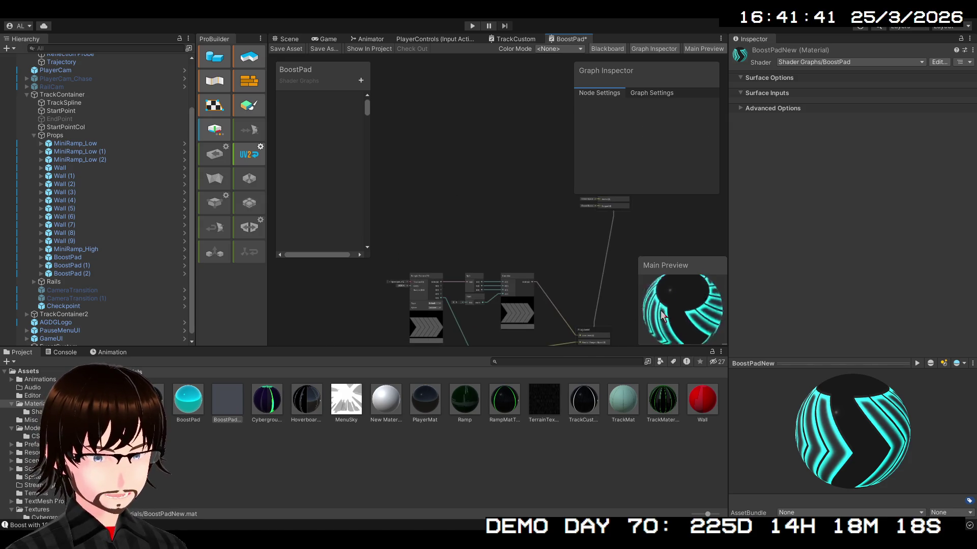
# Turn the preview sphere to face front and move the Vertex block above Fragment.
pyautogui.moveTo(663, 298); pyautogui.dragTo(674, 313)
pyautogui.moveTo(566, 267); pyautogui.dragTo(513, 306)
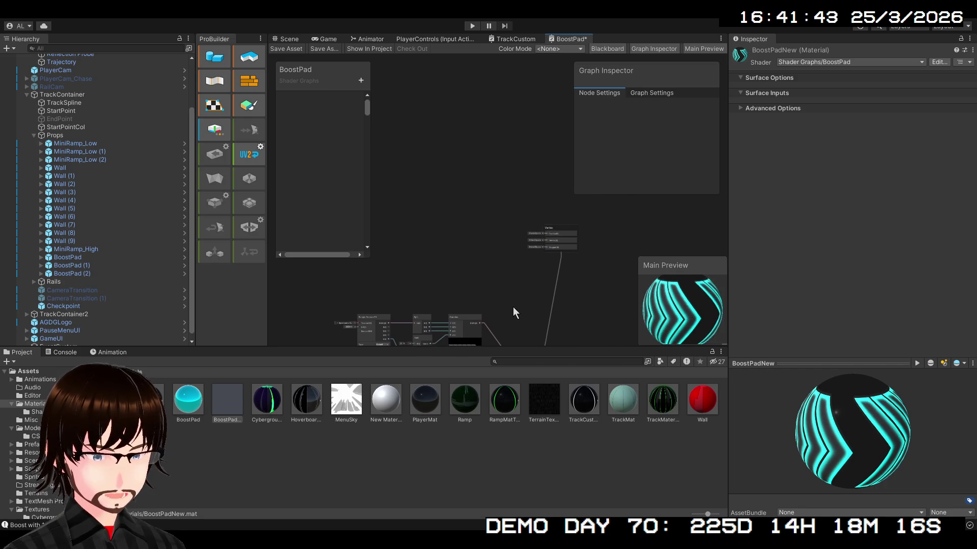
pyautogui.moveTo(560, 233)
pyautogui.mouseDown()
pyautogui.moveTo(542, 287)
pyautogui.moveTo(512, 174)
pyautogui.moveTo(528, 124)
pyautogui.mouseUp()
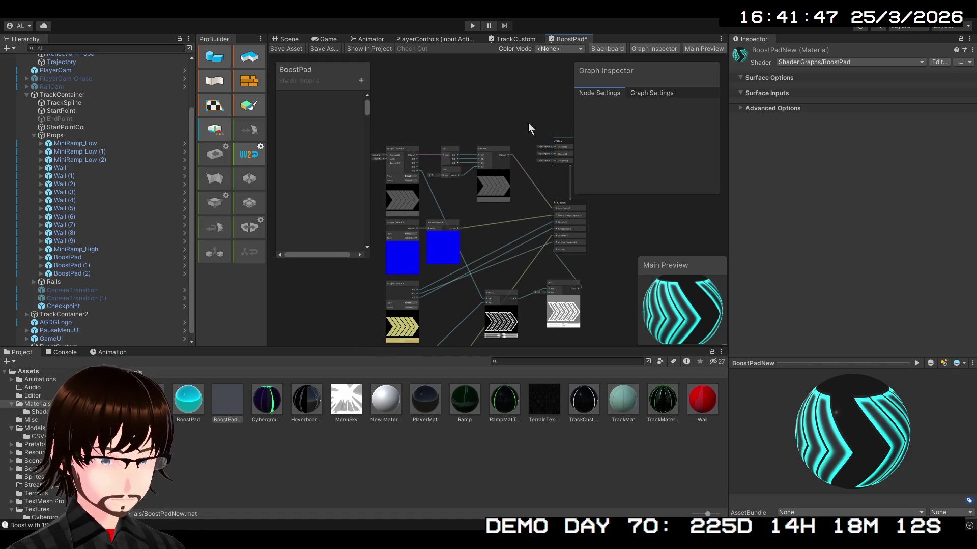
pyautogui.scroll(1, 525, 270)
pyautogui.moveTo(526, 282); pyautogui.dragTo(491, 221)
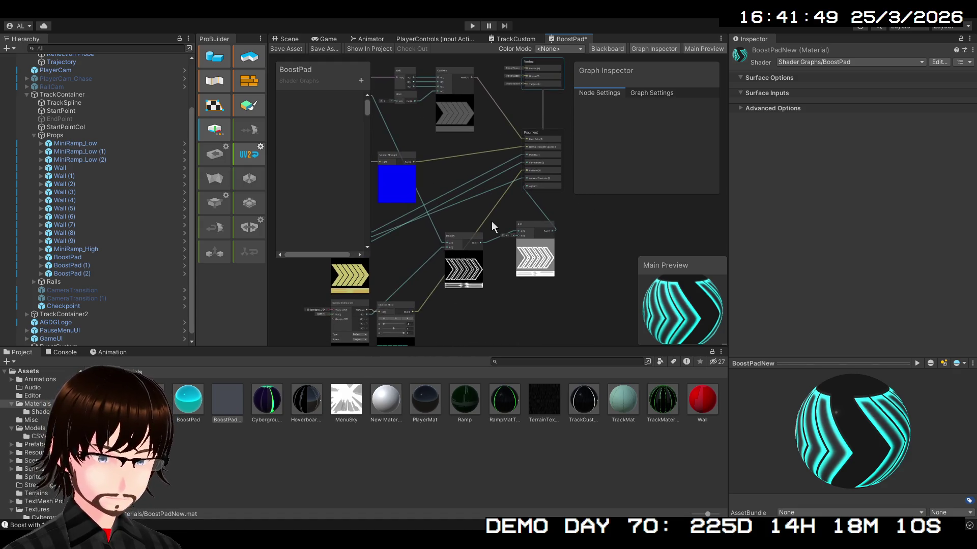
# Experiment with the Channel Mixer's green weight, then set the red output's green weight to 0.
pyautogui.scroll(2, 492, 222)
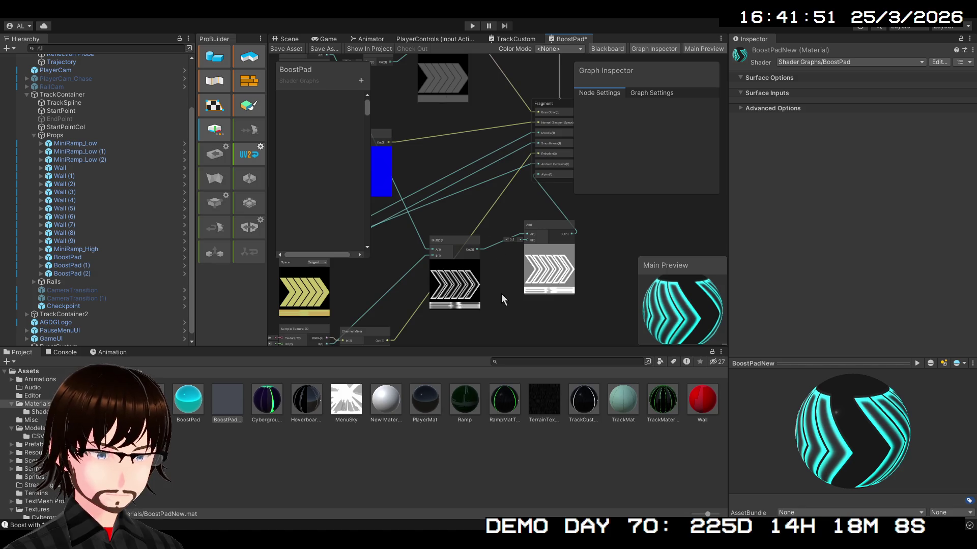
pyautogui.scroll(-3, 499, 299)
pyautogui.moveTo(483, 305)
pyautogui.mouseDown()
pyautogui.moveTo(497, 251)
pyautogui.moveTo(545, 246)
pyautogui.mouseUp()
pyautogui.scroll(3, 436, 298)
pyautogui.scroll(2, 542, 251)
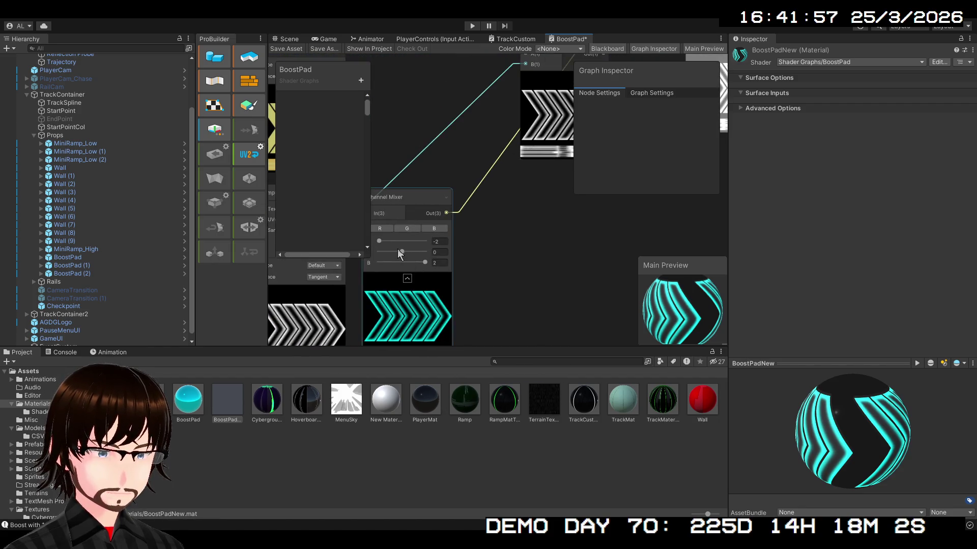
pyautogui.moveTo(402, 253)
pyautogui.mouseDown()
pyautogui.moveTo(410, 253)
pyautogui.moveTo(362, 260)
pyautogui.moveTo(397, 260)
pyautogui.moveTo(373, 265)
pyautogui.moveTo(376, 255)
pyautogui.mouseUp()
pyautogui.moveTo(457, 281); pyautogui.dragTo(526, 297)
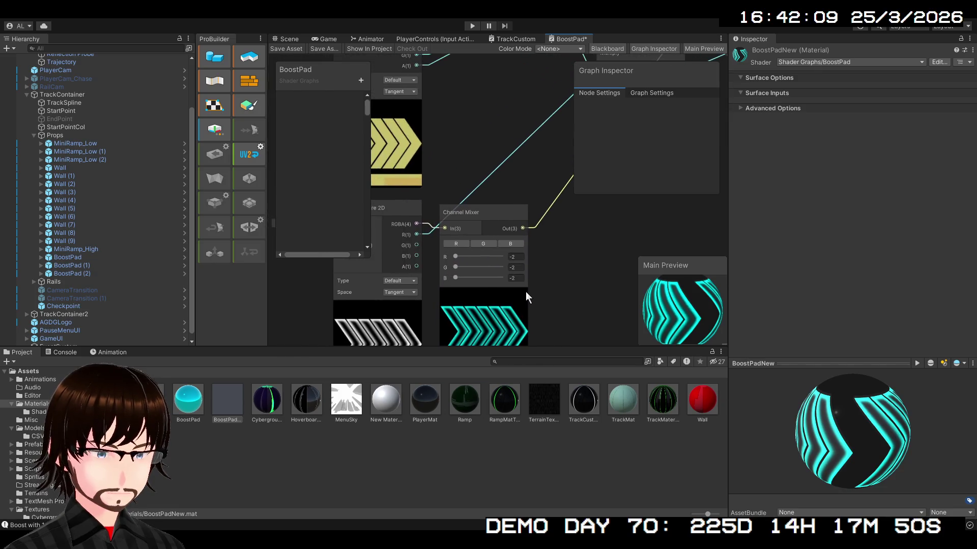
pyautogui.scroll(2, 526, 296)
pyautogui.click(471, 229)
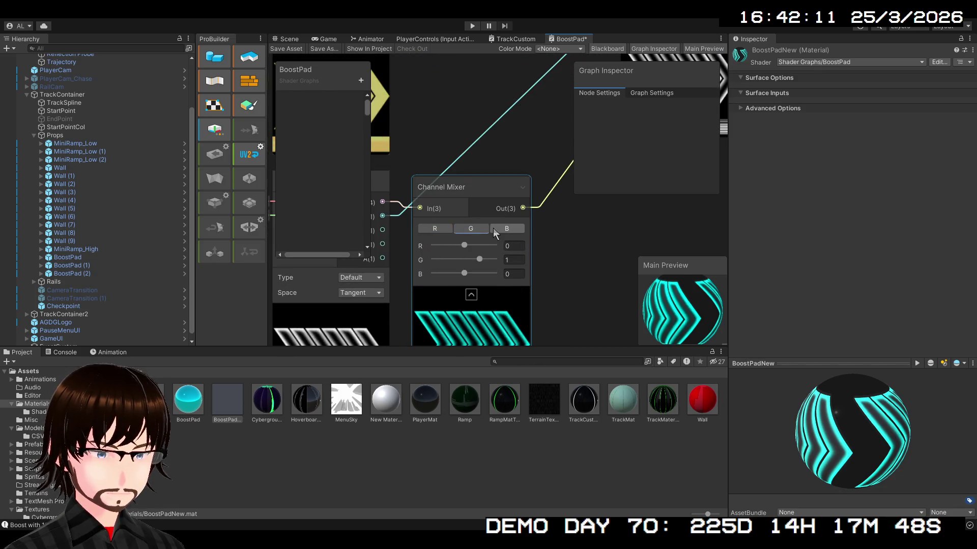
pyautogui.click(430, 233)
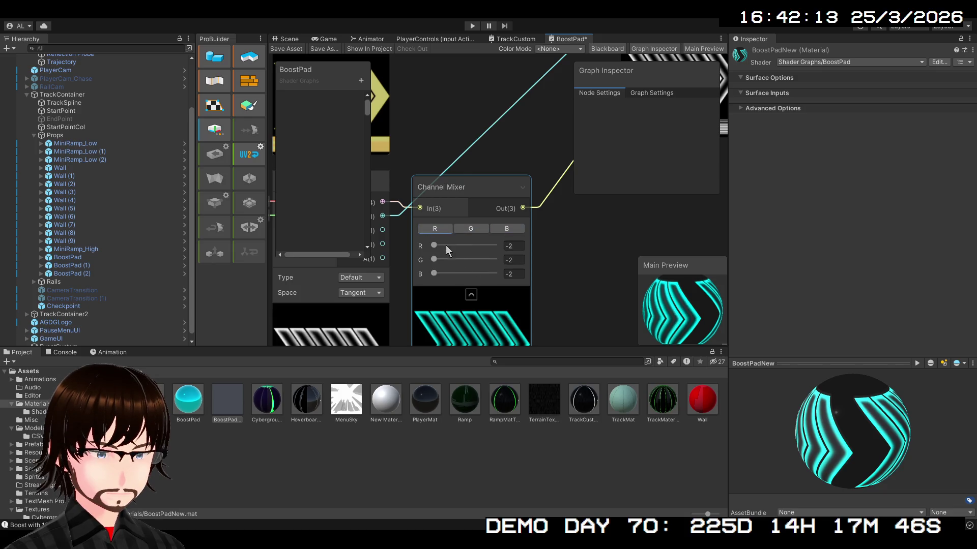
pyautogui.moveTo(487, 261)
pyautogui.mouseDown()
pyautogui.moveTo(462, 261)
pyautogui.moveTo(466, 276)
pyautogui.moveTo(512, 277)
pyautogui.mouseUp()
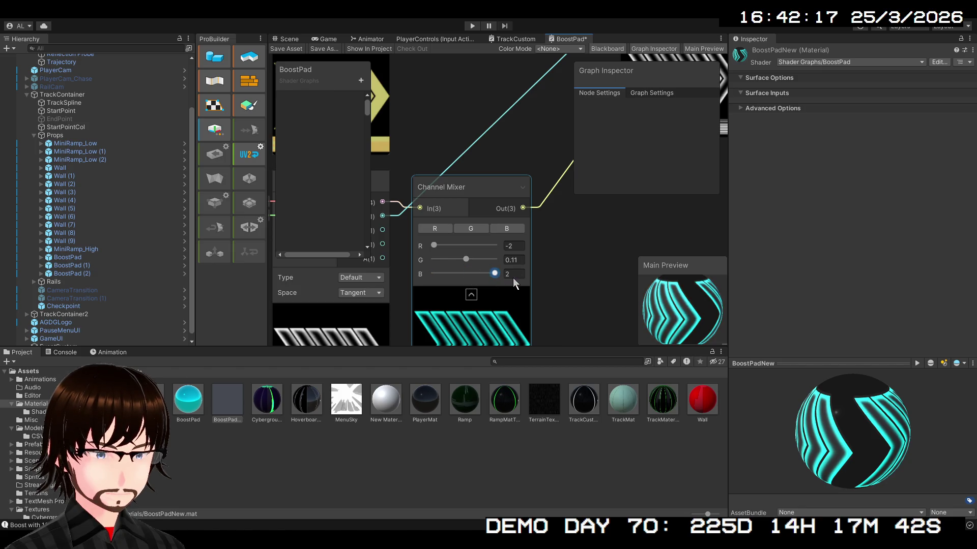
pyautogui.write('0')
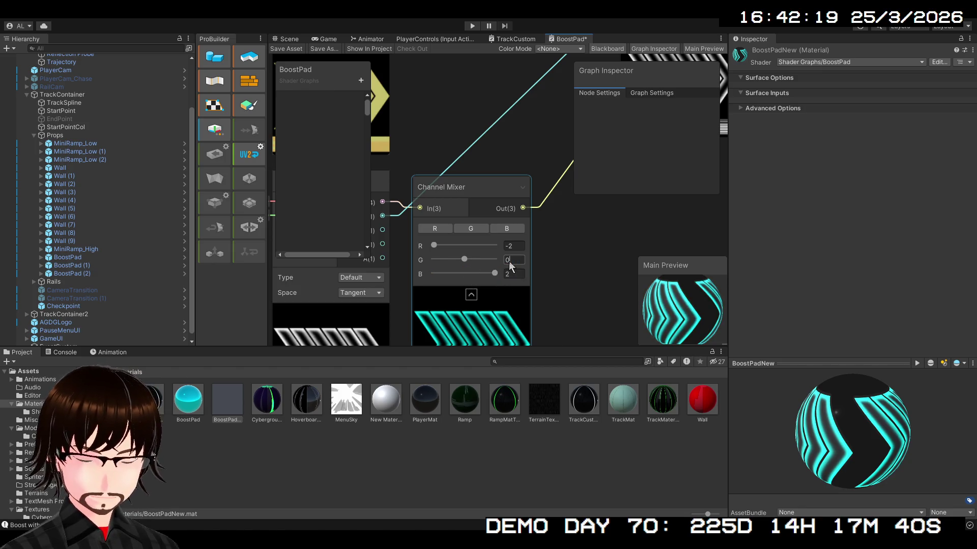
pyautogui.moveTo(672, 285); pyautogui.dragTo(650, 299)
# Reposition the Channel Mixer and set the red output's R and G weights to 0, keeping chevrons cyan.
pyautogui.moveTo(590, 280)
pyautogui.mouseDown()
pyautogui.moveTo(584, 127)
pyautogui.moveTo(636, 249)
pyautogui.moveTo(613, 293)
pyautogui.moveTo(496, 213)
pyautogui.moveTo(639, 188)
pyautogui.moveTo(580, 227)
pyautogui.mouseUp()
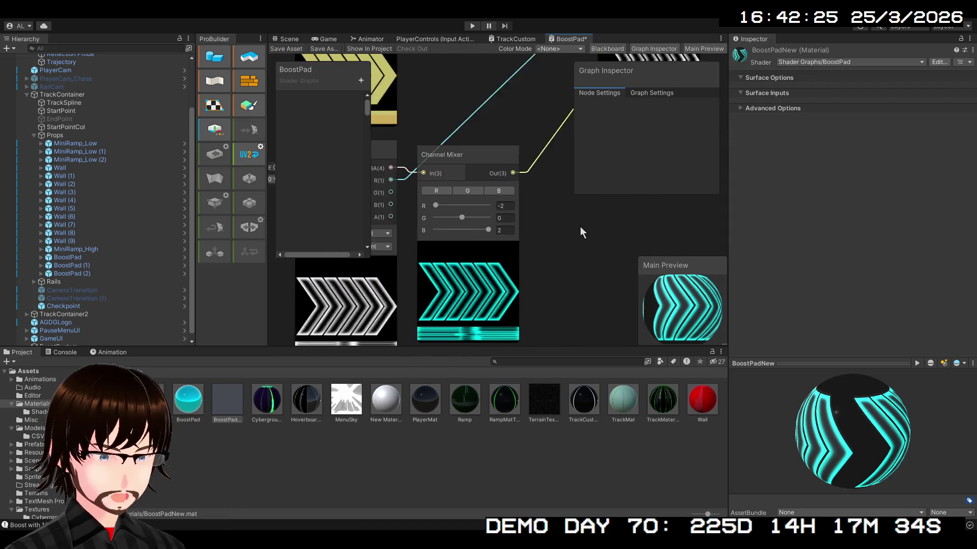
pyautogui.scroll(-2, 551, 231)
pyautogui.moveTo(506, 203)
pyautogui.mouseDown()
pyautogui.moveTo(487, 205)
pyautogui.moveTo(517, 218)
pyautogui.moveTo(498, 215)
pyautogui.moveTo(493, 111)
pyautogui.moveTo(478, 189)
pyautogui.mouseUp()
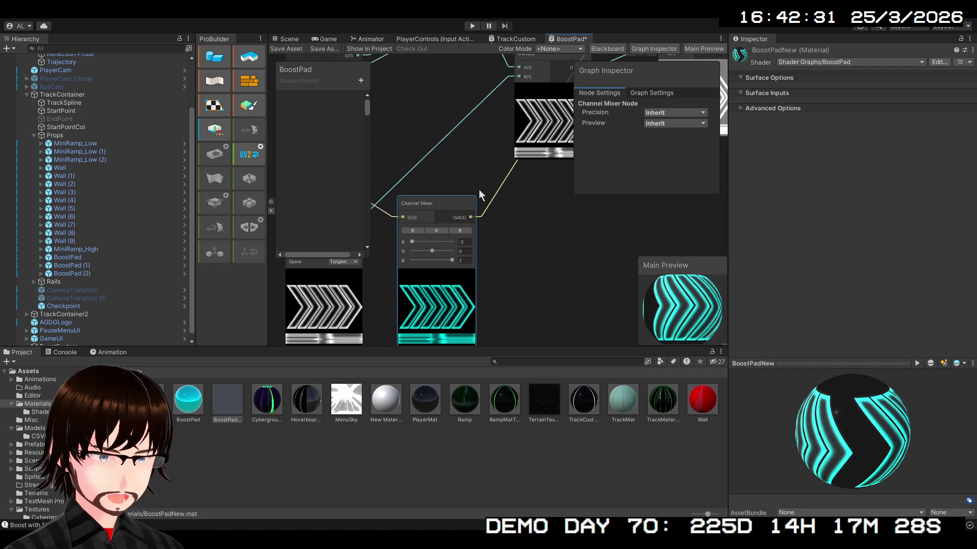
pyautogui.moveTo(412, 242); pyautogui.dragTo(432, 242)
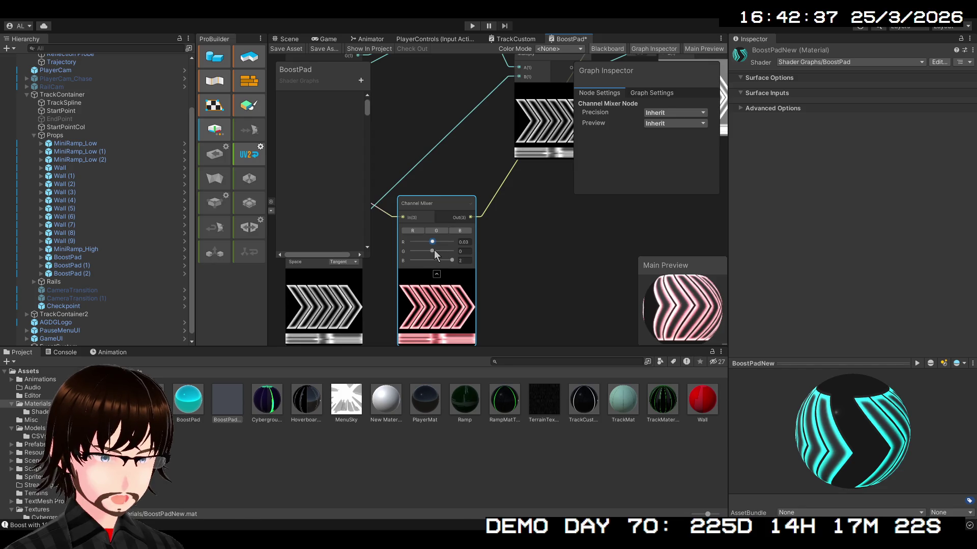
pyautogui.moveTo(433, 251)
pyautogui.mouseDown()
pyautogui.moveTo(407, 260)
pyautogui.moveTo(457, 255)
pyautogui.moveTo(395, 260)
pyautogui.moveTo(465, 261)
pyautogui.moveTo(405, 264)
pyautogui.moveTo(447, 259)
pyautogui.moveTo(400, 243)
pyautogui.moveTo(418, 242)
pyautogui.mouseUp()
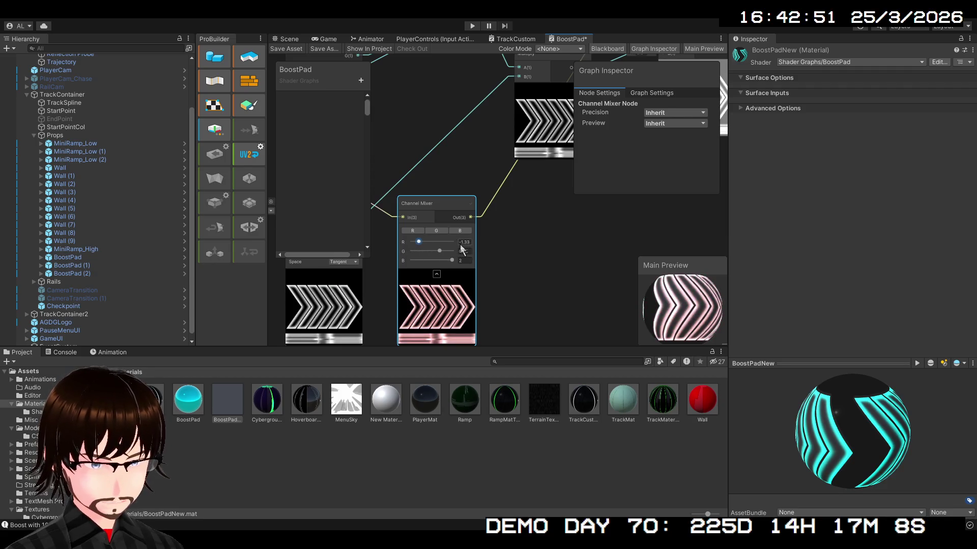
pyautogui.write('0')
pyautogui.click(465, 253)
pyautogui.write('0')
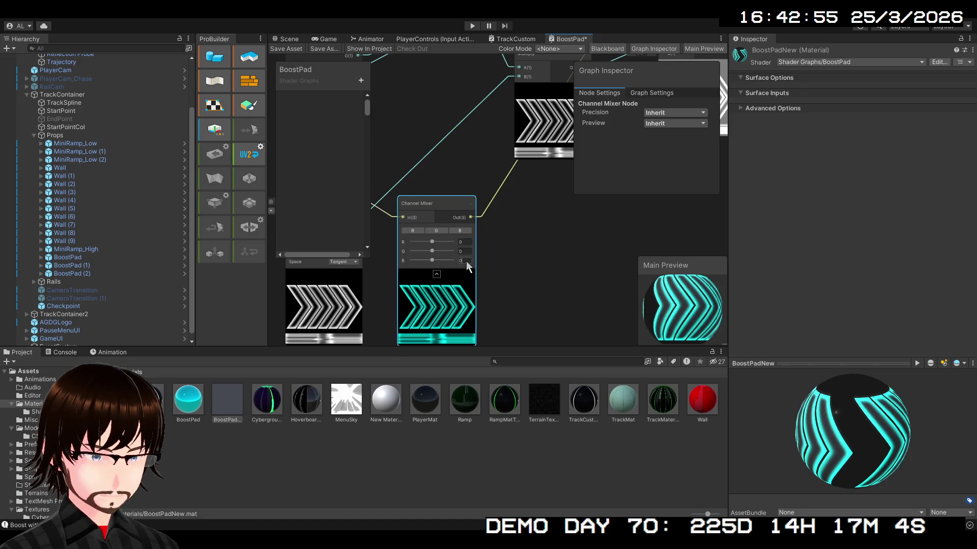
pyautogui.scroll(3, 492, 261)
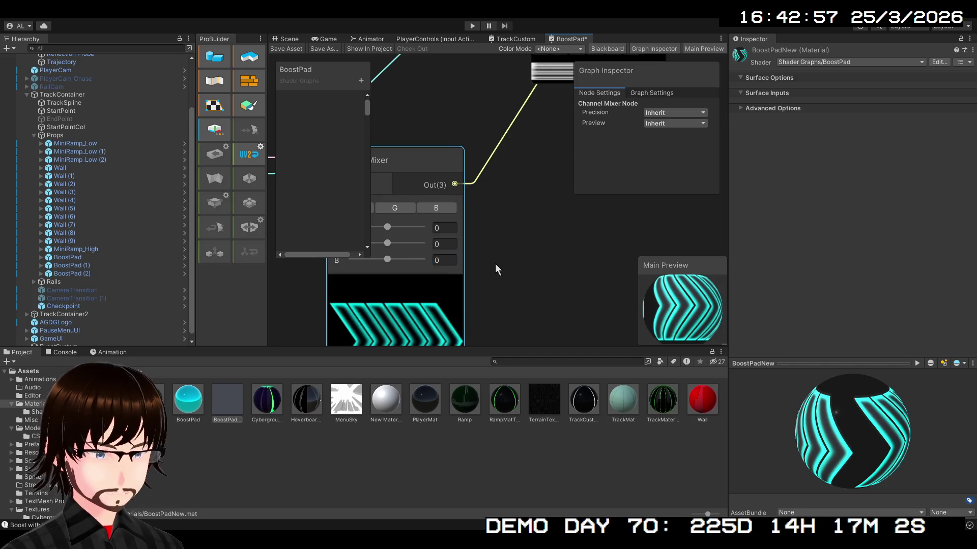
# Check the Channel Mixer, Sample Texture 2D and input nodes, then save the graph.
pyautogui.scroll(-5, 495, 265)
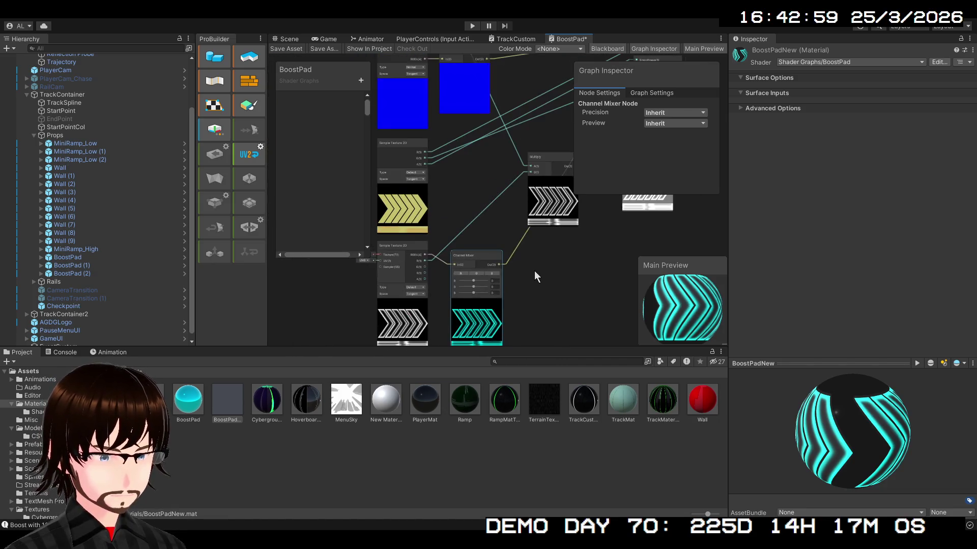
pyautogui.moveTo(534, 277)
pyautogui.mouseDown()
pyautogui.moveTo(483, 137)
pyautogui.moveTo(515, 191)
pyautogui.mouseUp()
pyautogui.scroll(2, 508, 201)
pyautogui.moveTo(468, 257)
pyautogui.mouseDown()
pyautogui.moveTo(467, 287)
pyautogui.moveTo(517, 262)
pyautogui.moveTo(483, 307)
pyautogui.moveTo(380, 363)
pyautogui.moveTo(346, 399)
pyautogui.moveTo(347, 423)
pyautogui.mouseUp()
pyautogui.scroll(-2, 478, 308)
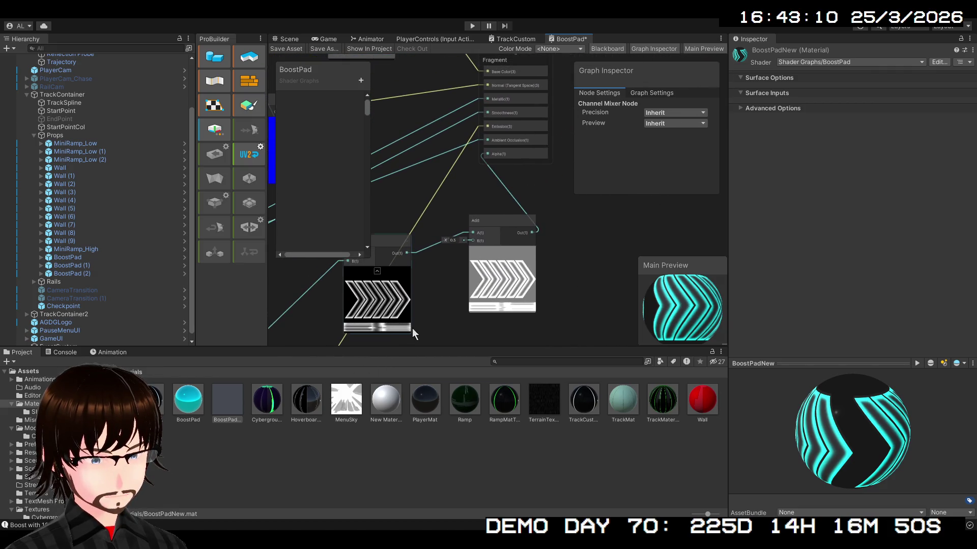
pyautogui.moveTo(437, 322)
pyautogui.mouseDown()
pyautogui.moveTo(552, 99)
pyautogui.moveTo(638, 97)
pyautogui.moveTo(717, 142)
pyautogui.mouseUp()
pyautogui.scroll(4, 458, 218)
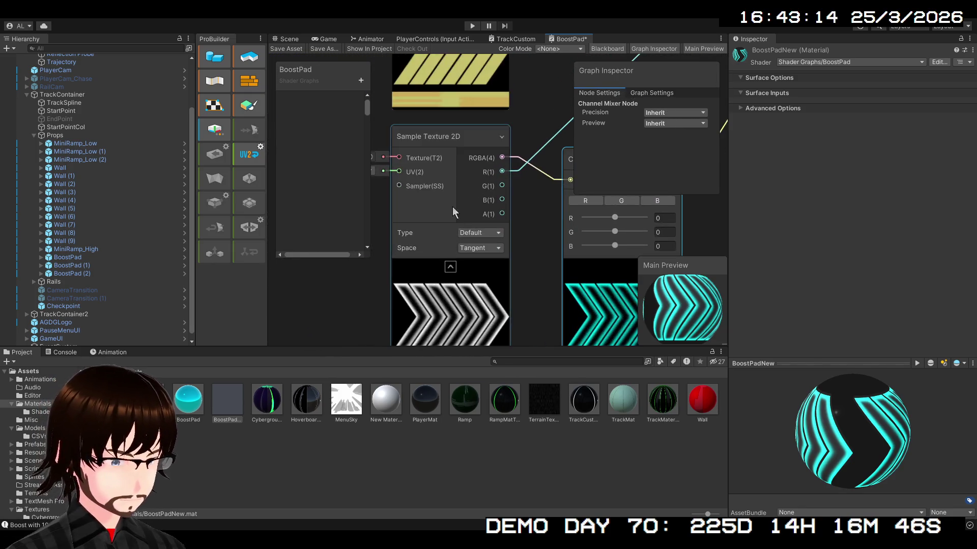
pyautogui.moveTo(409, 206)
pyautogui.mouseDown()
pyautogui.moveTo(480, 221)
pyautogui.moveTo(378, 230)
pyautogui.moveTo(291, 218)
pyautogui.moveTo(266, 229)
pyautogui.moveTo(240, 275)
pyautogui.mouseUp()
pyautogui.scroll(-5, 464, 204)
pyautogui.moveTo(402, 322)
pyautogui.mouseDown()
pyautogui.moveTo(426, 293)
pyautogui.moveTo(361, 268)
pyautogui.moveTo(355, 280)
pyautogui.mouseUp()
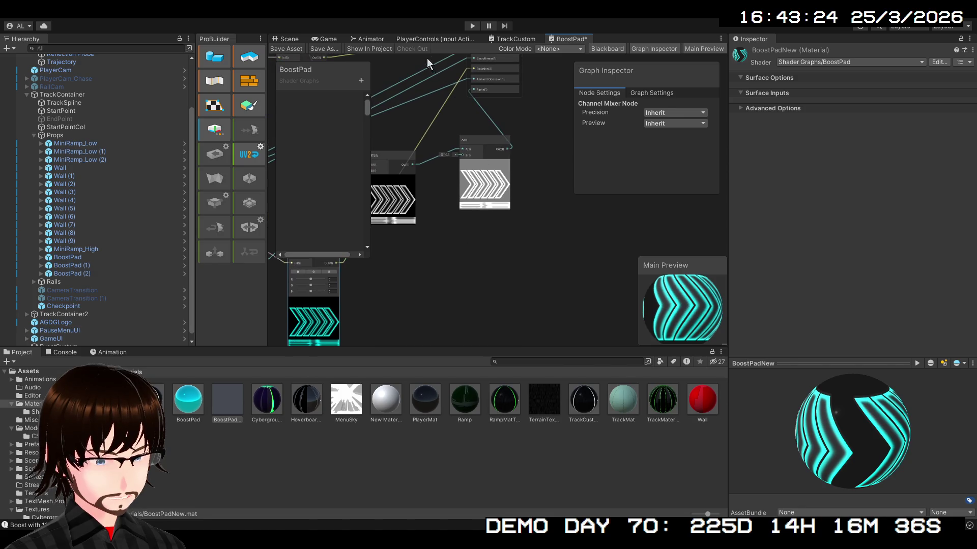
pyautogui.click(289, 47)
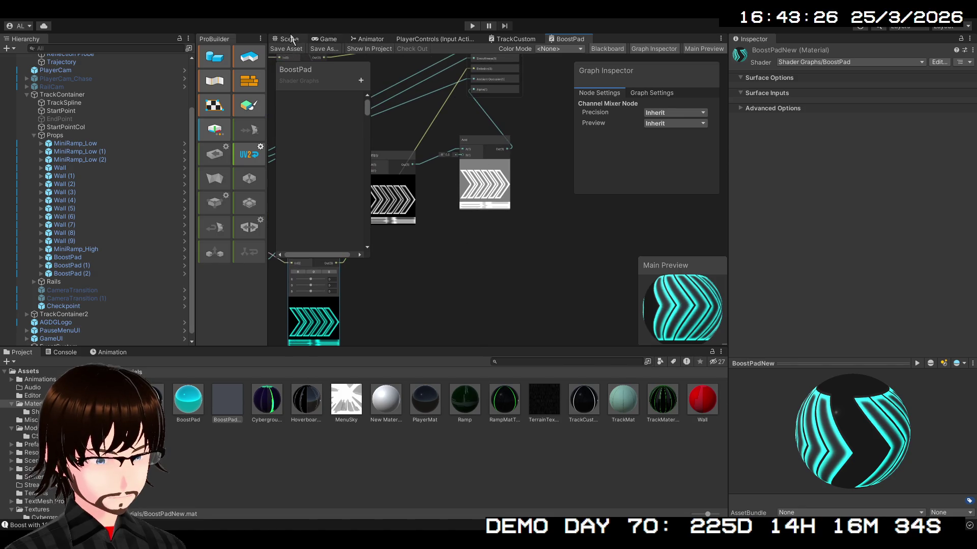
# Switch to the Scene view and orbit around the cyan chevron boost pads.
pyautogui.click(291, 40)
pyautogui.moveTo(472, 235)
pyautogui.mouseDown()
pyautogui.moveTo(505, 217)
pyautogui.moveTo(540, 250)
pyautogui.moveTo(509, 231)
pyautogui.mouseUp()
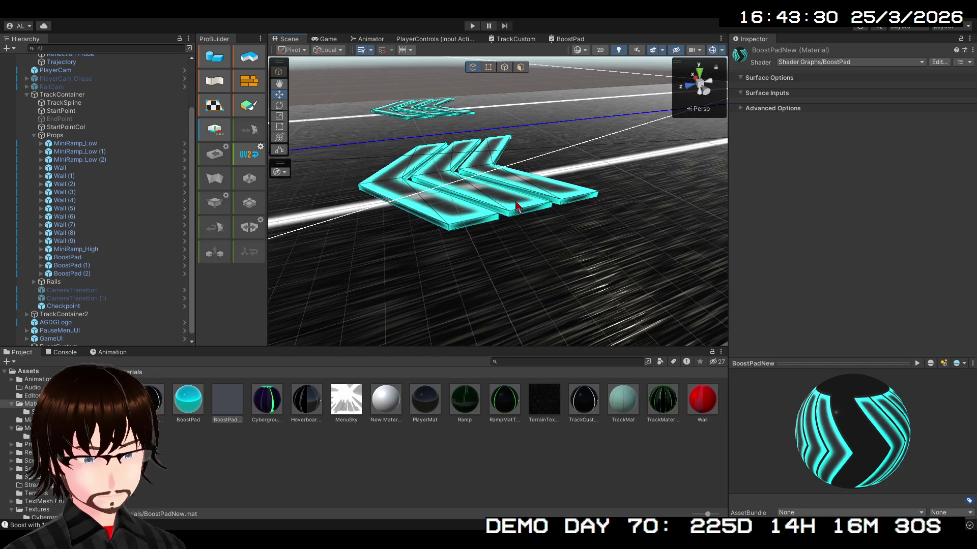